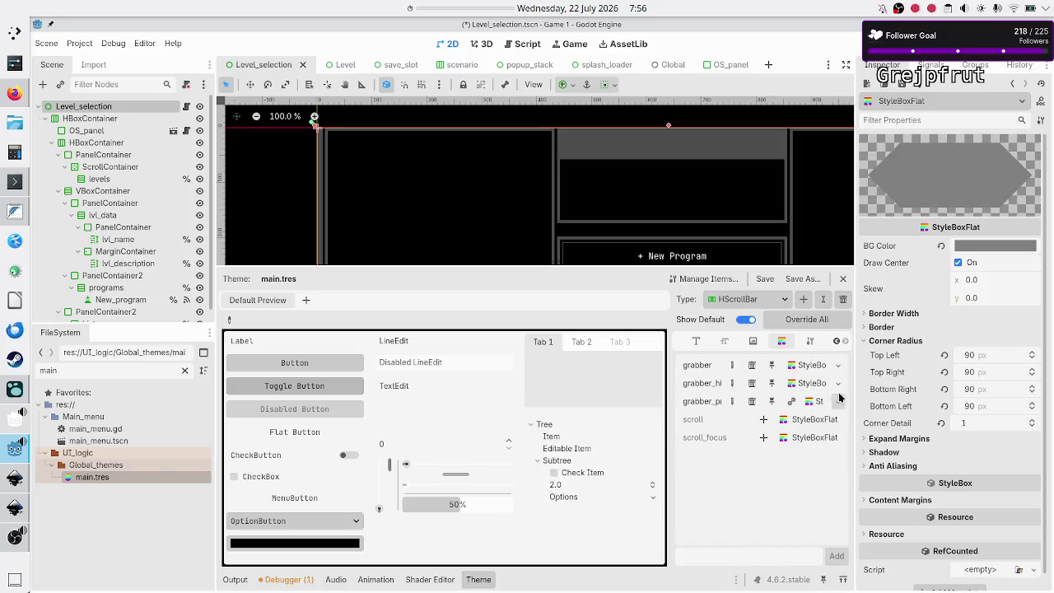
- Make HScrollBar's grabber_pressed StyleBox unique, then bring up the list of control types
left_click(834, 401)
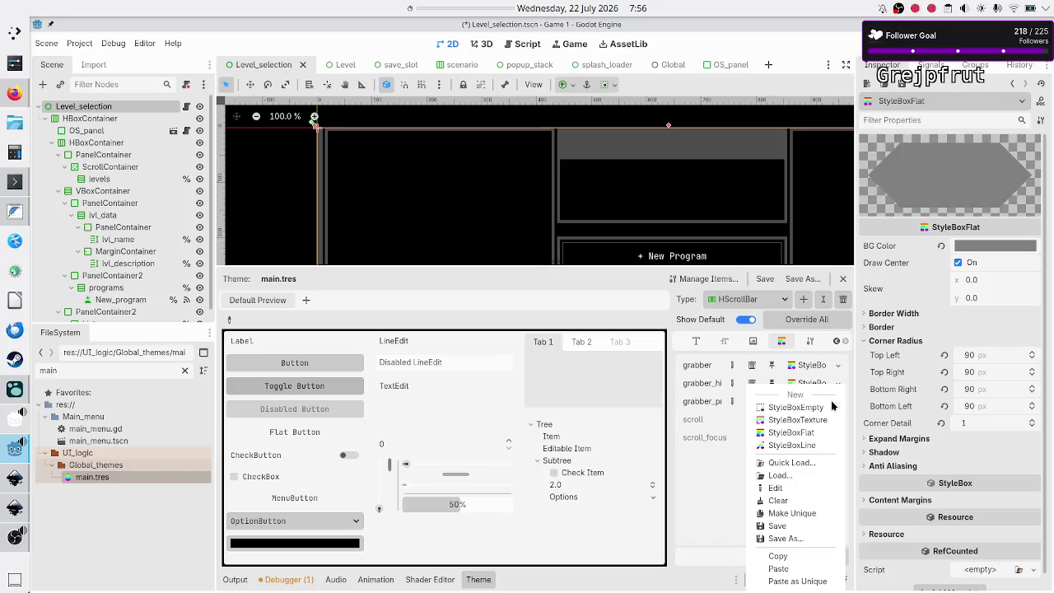
left_click(804, 513)
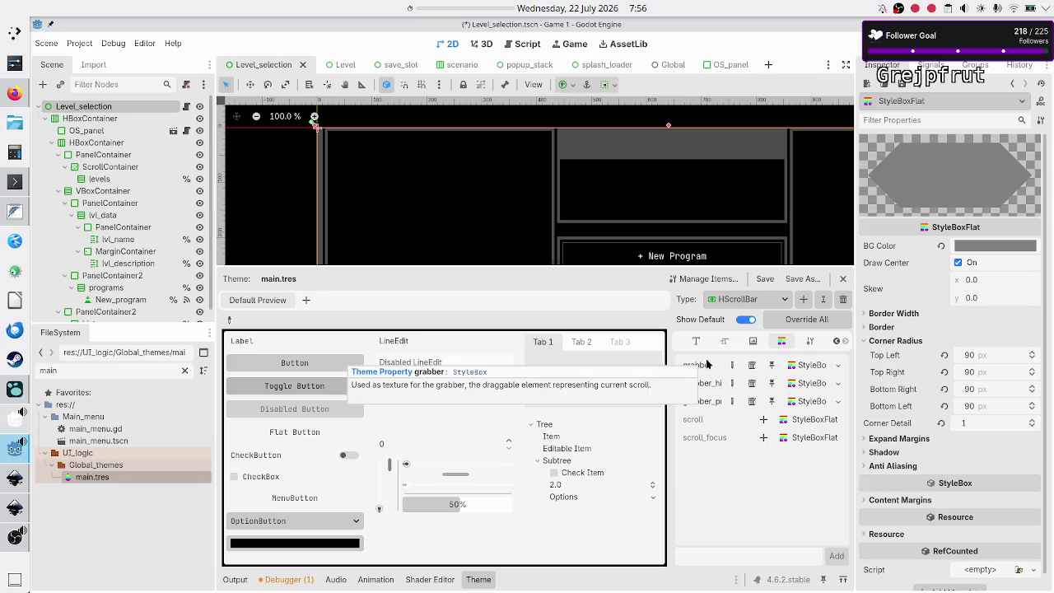
left_click(756, 302)
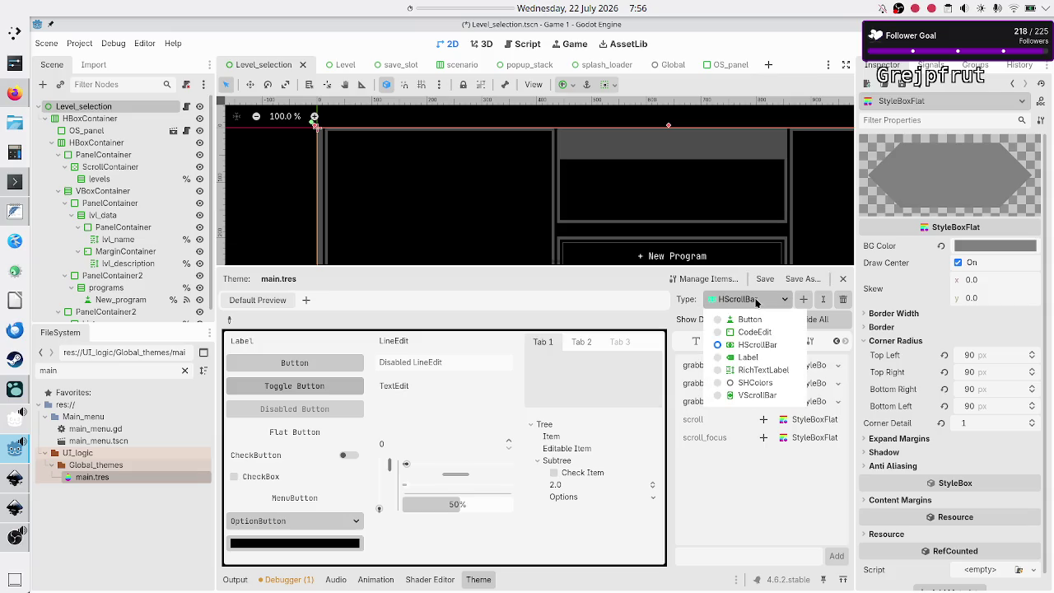
- Switch the theme type to VScrollBar and inspect its grabber_highlight and grabber StyleBoxes
left_click(759, 396)
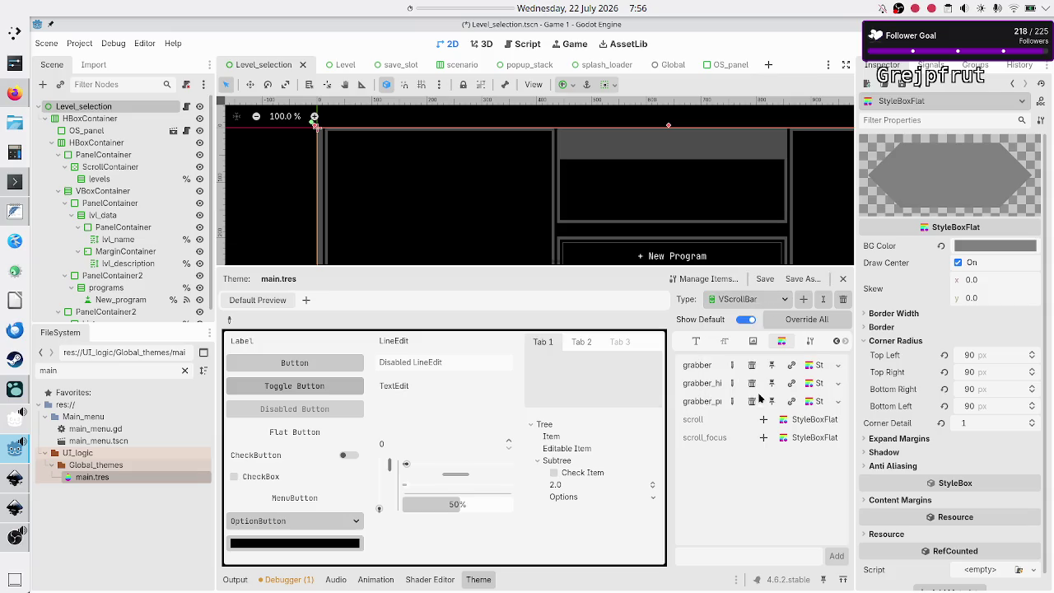
left_click(812, 383)
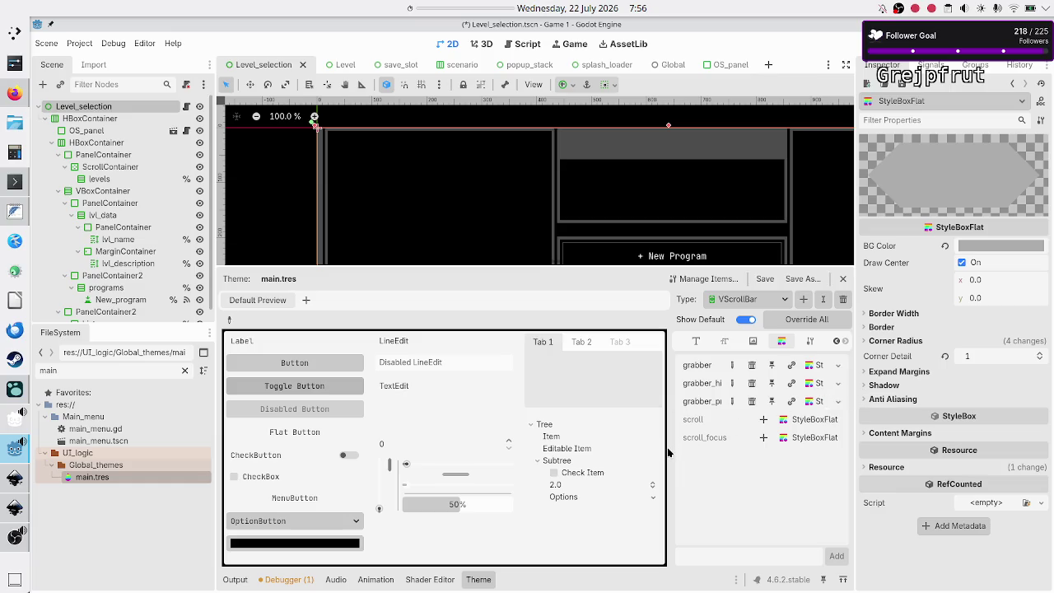
left_click(821, 367)
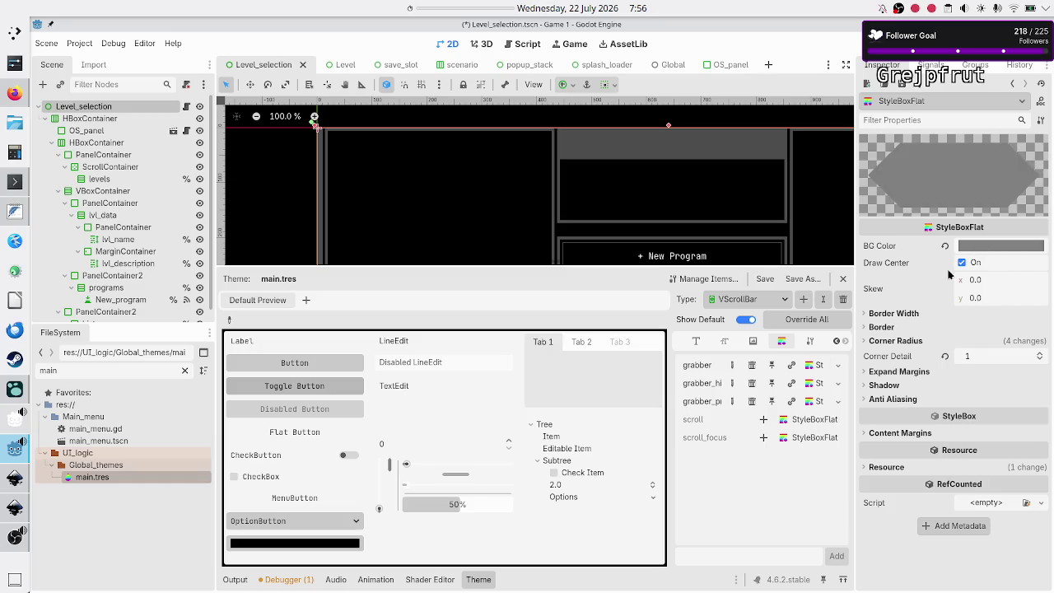
- Copy VScrollBar's grabber StyleBox and paste it as unique into grabber_pressed
left_click(839, 364)
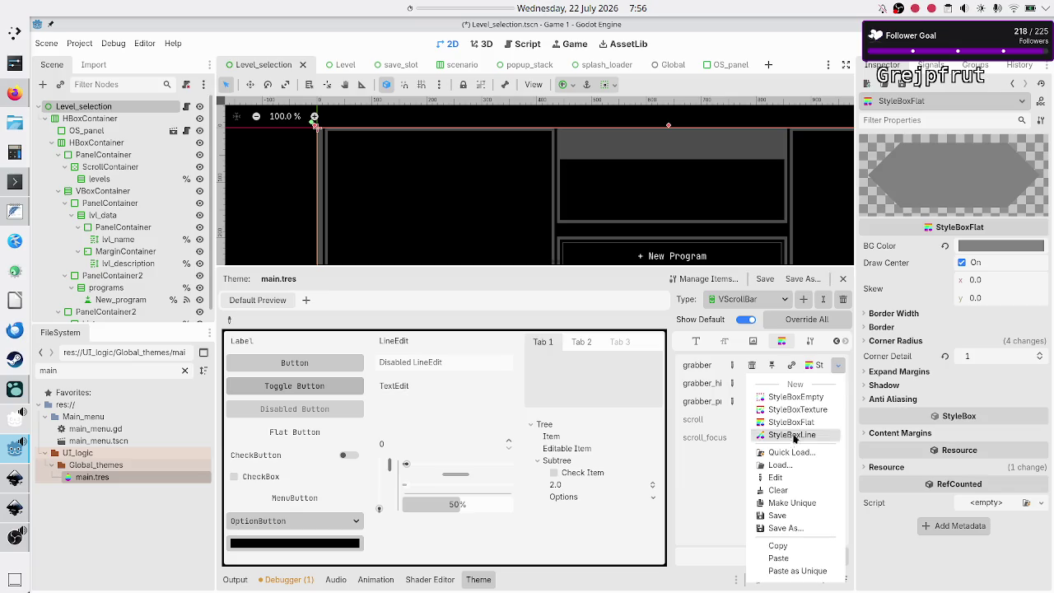
left_click(788, 545)
left_click(838, 400)
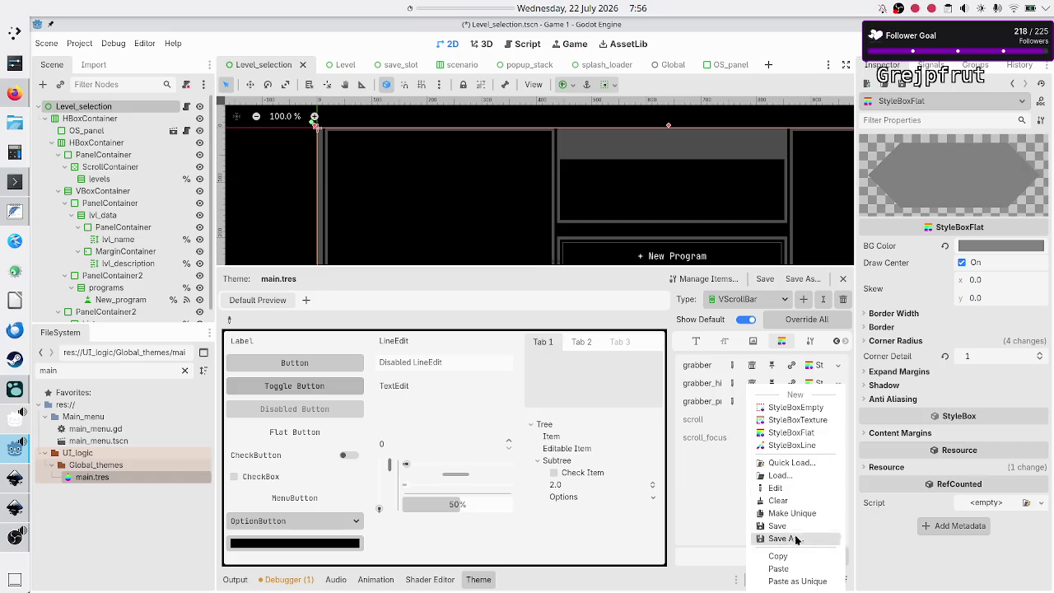
left_click(798, 581)
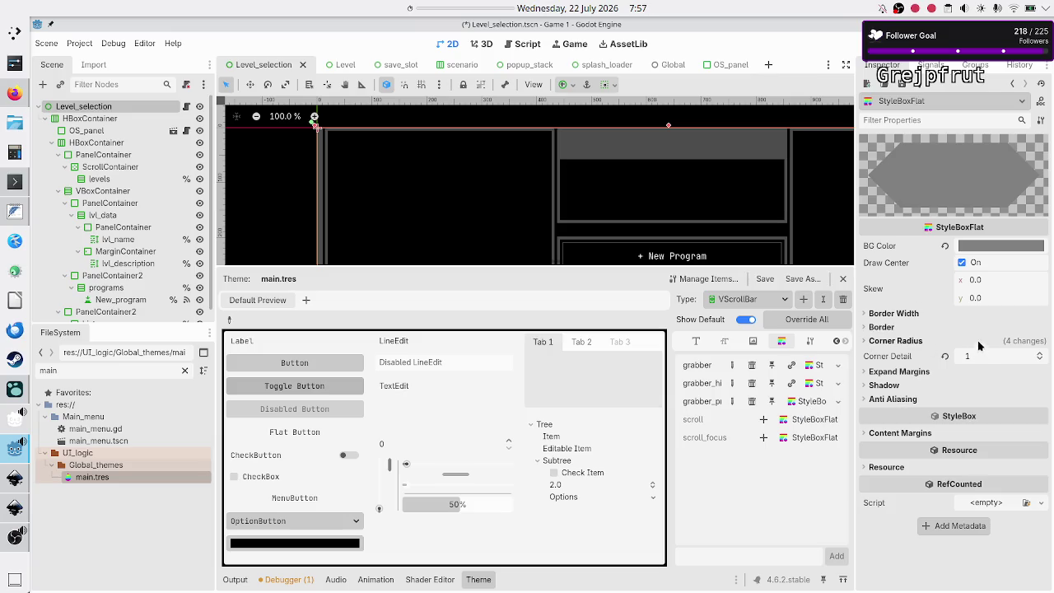
- Check the pressed grabber's BG Color, then inspect the grabber StyleBox again
left_click(977, 249)
left_click(797, 489)
left_click(808, 367)
left_click(838, 366)
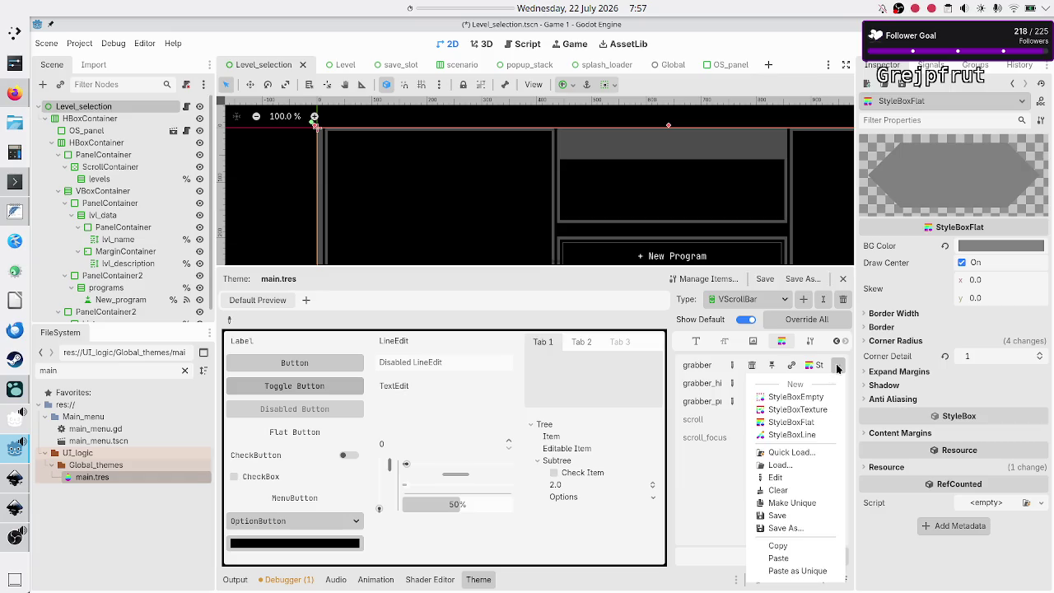
- Copy VScrollBar's grabber StyleBox into HScrollBar's grabber slot, then return to VScrollBar
left_click(786, 547)
left_click(771, 300)
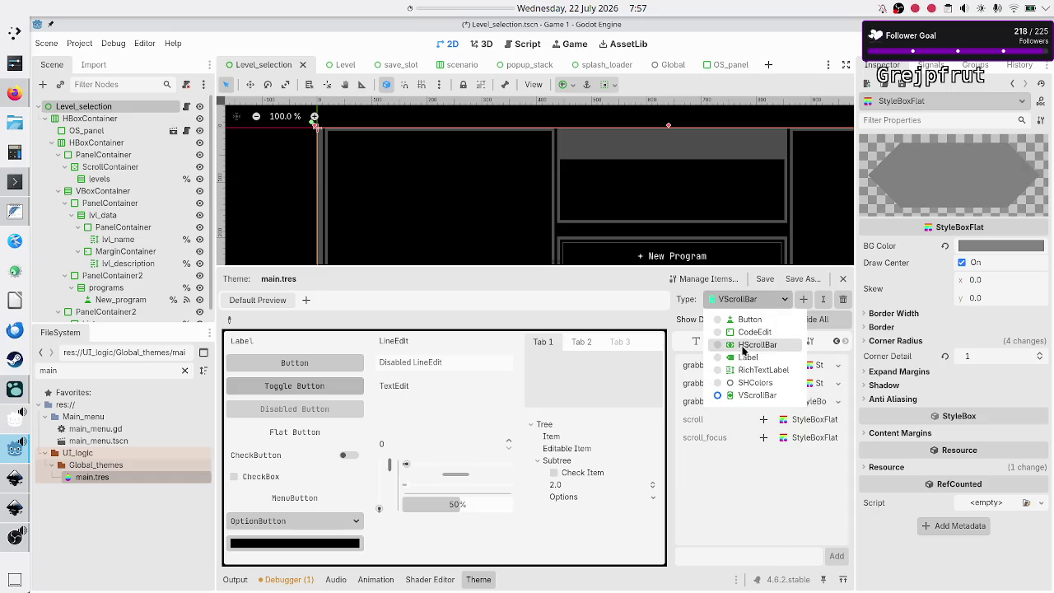
left_click(751, 345)
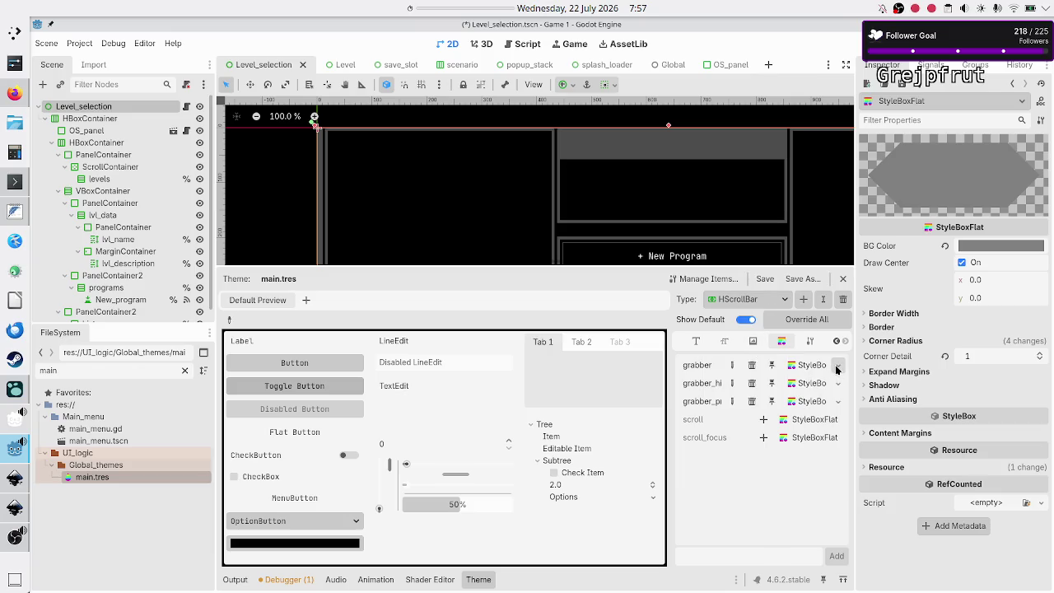
left_click(838, 370)
left_click(794, 560)
left_click(758, 301)
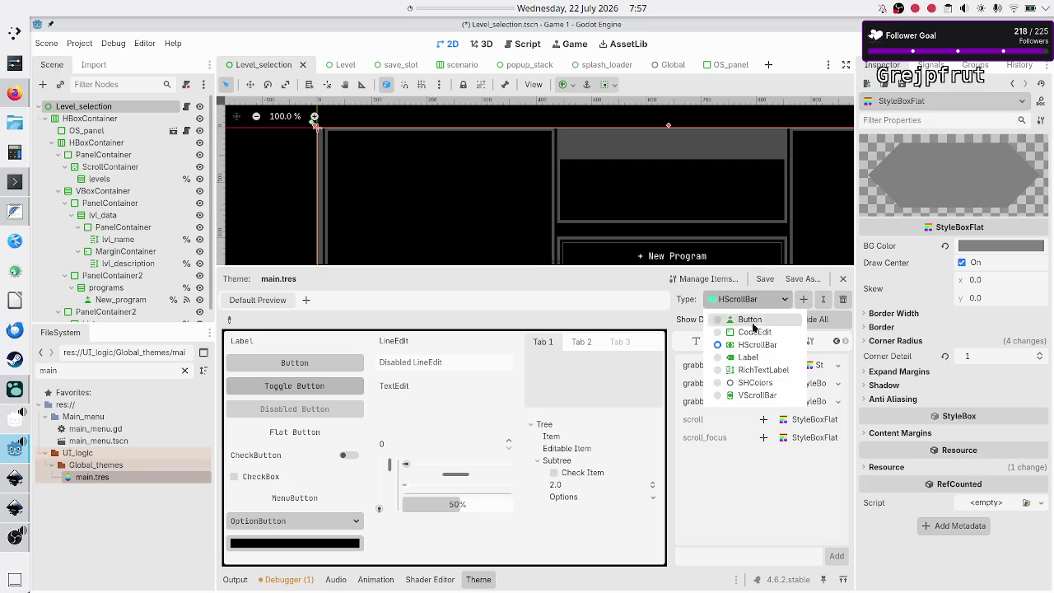
left_click(758, 396)
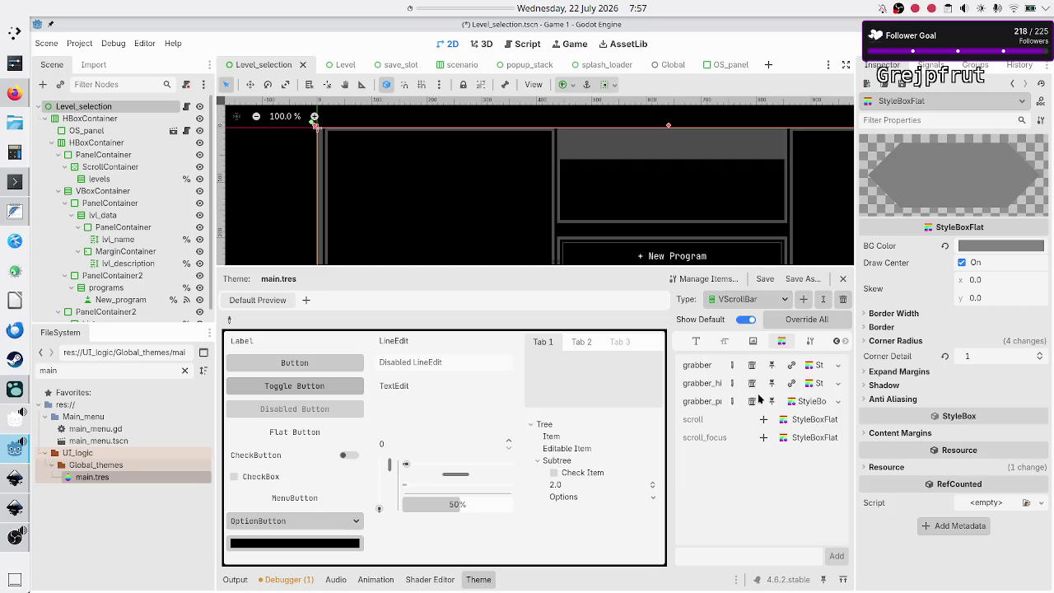
- Copy VScrollBar's grabber_highlight StyleBox into HScrollBar's grabber_highlight, then return to VScrollBar
left_click(837, 386)
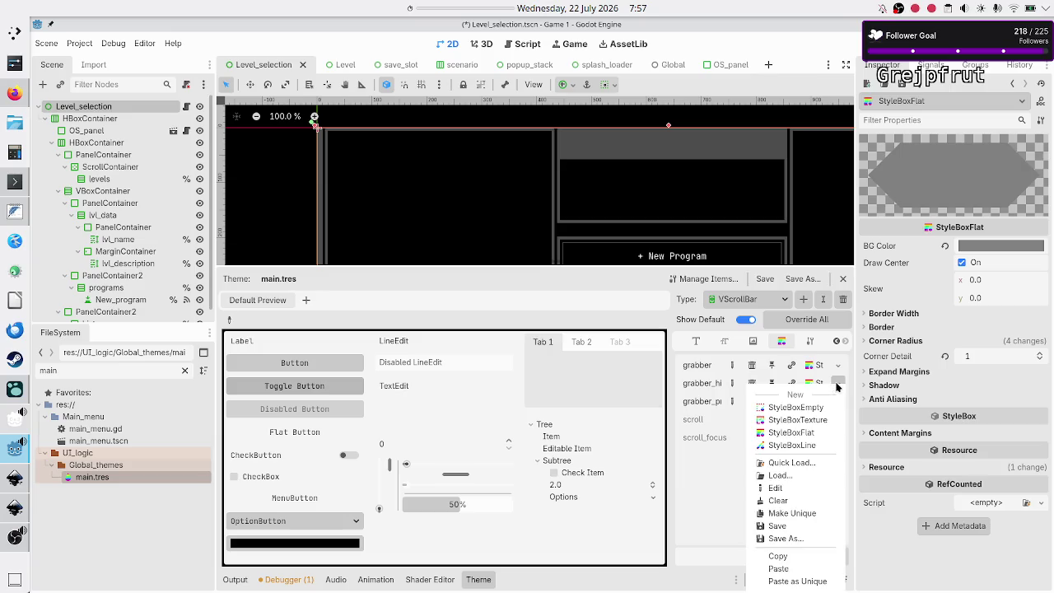
left_click(778, 557)
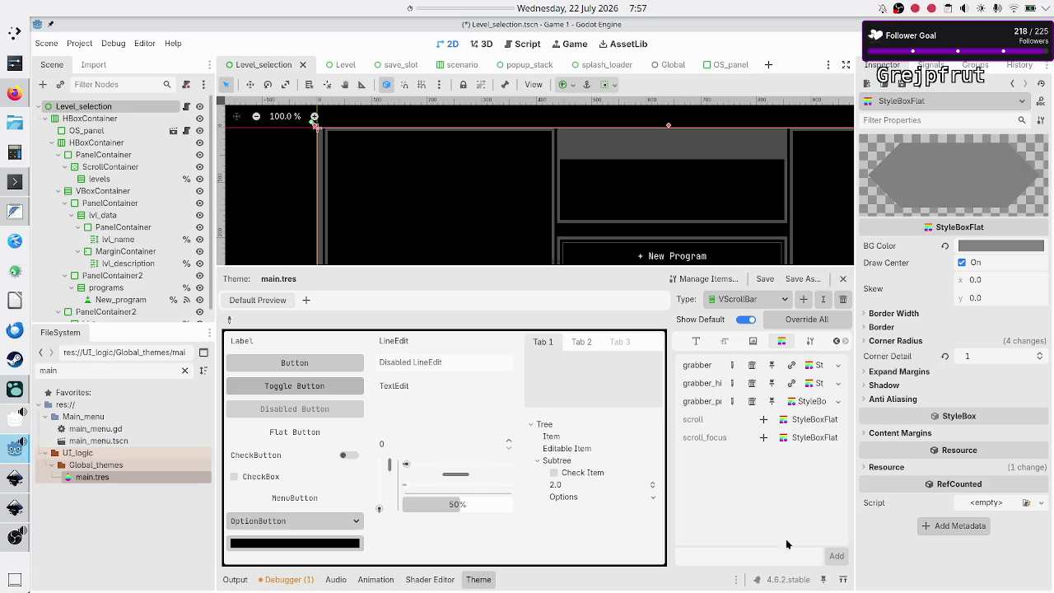
left_click(772, 302)
left_click(752, 347)
left_click(836, 385)
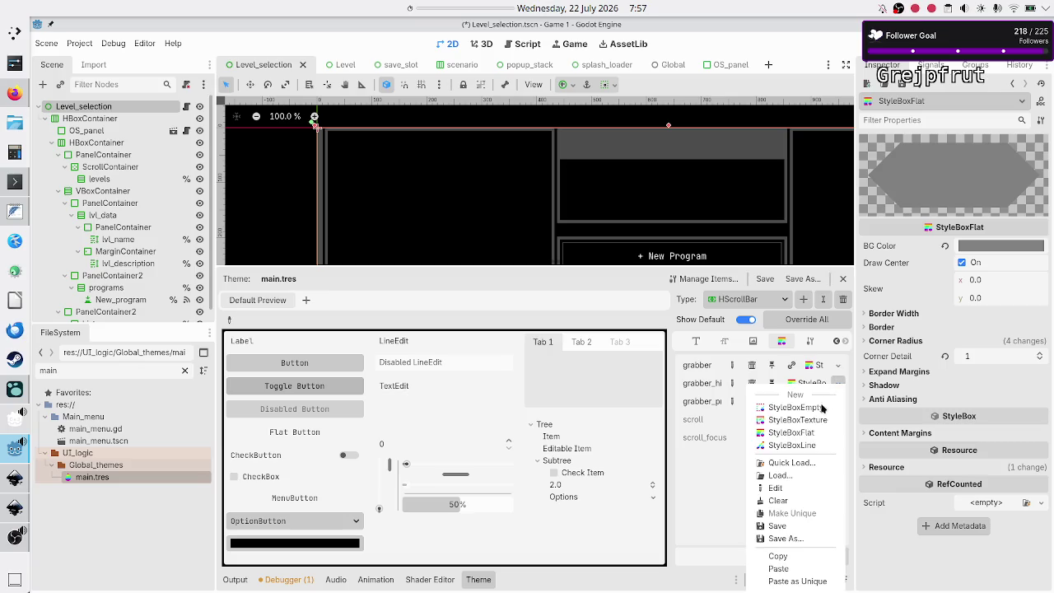
left_click(795, 569)
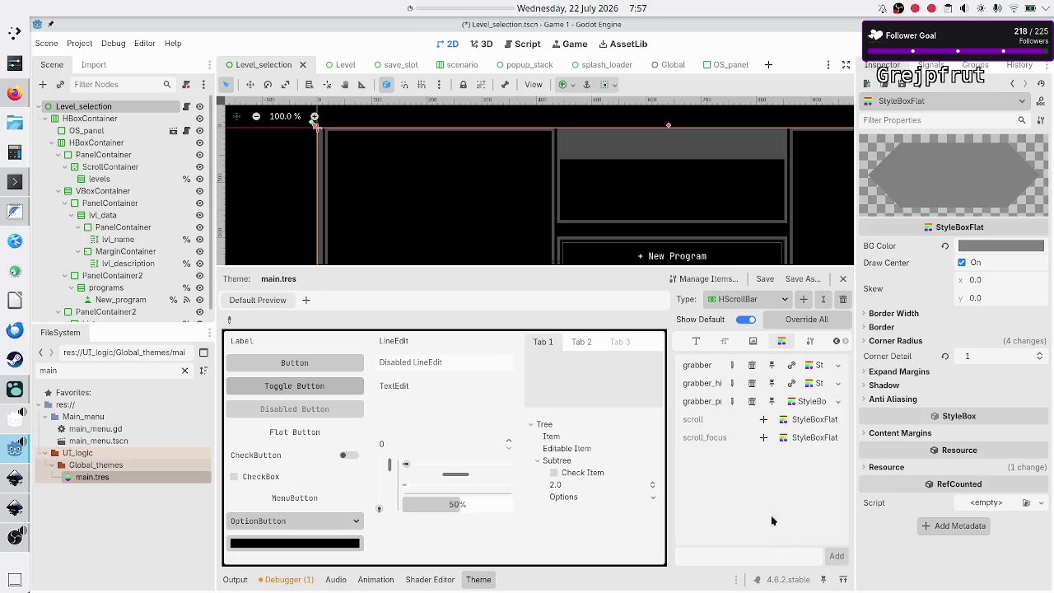
left_click(774, 299)
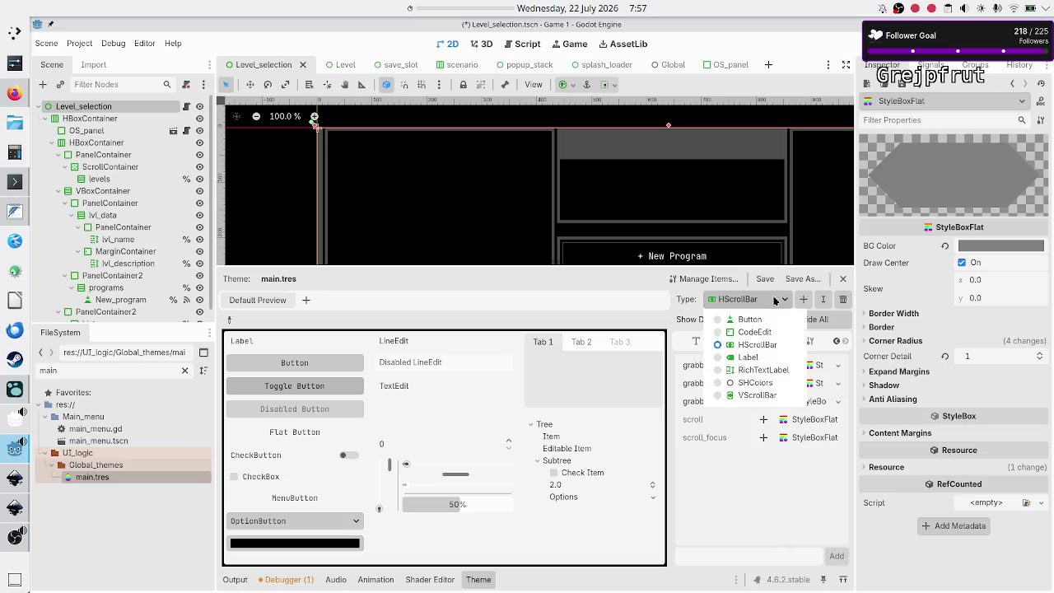
left_click(753, 395)
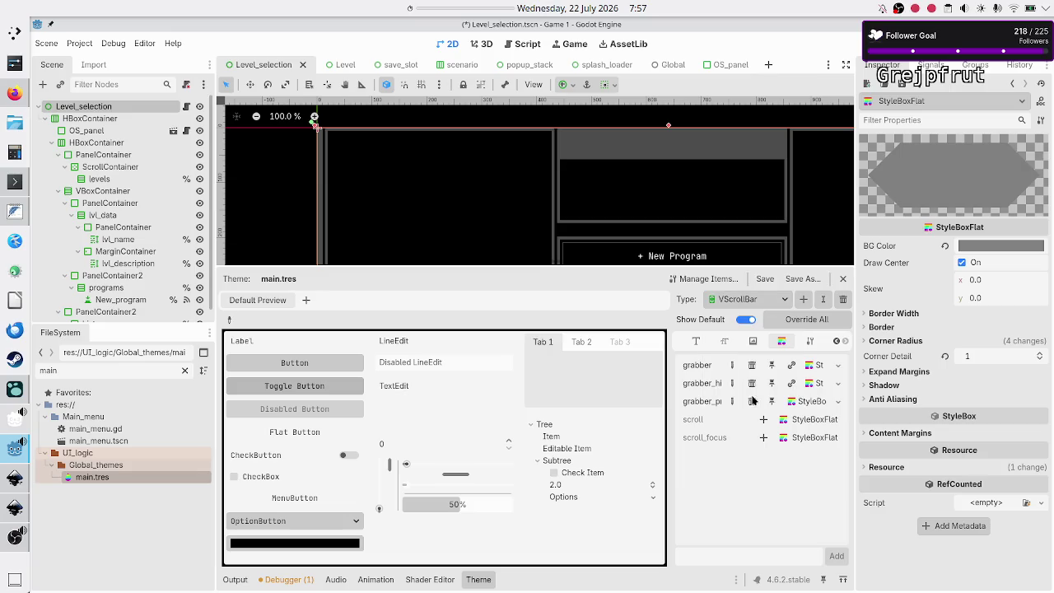
left_click(837, 405)
- Copy VScrollBar's grabber_pressed StyleBox into HScrollBar's grabber_pressed, then return to VScrollBar
left_click(782, 562)
left_click(770, 298)
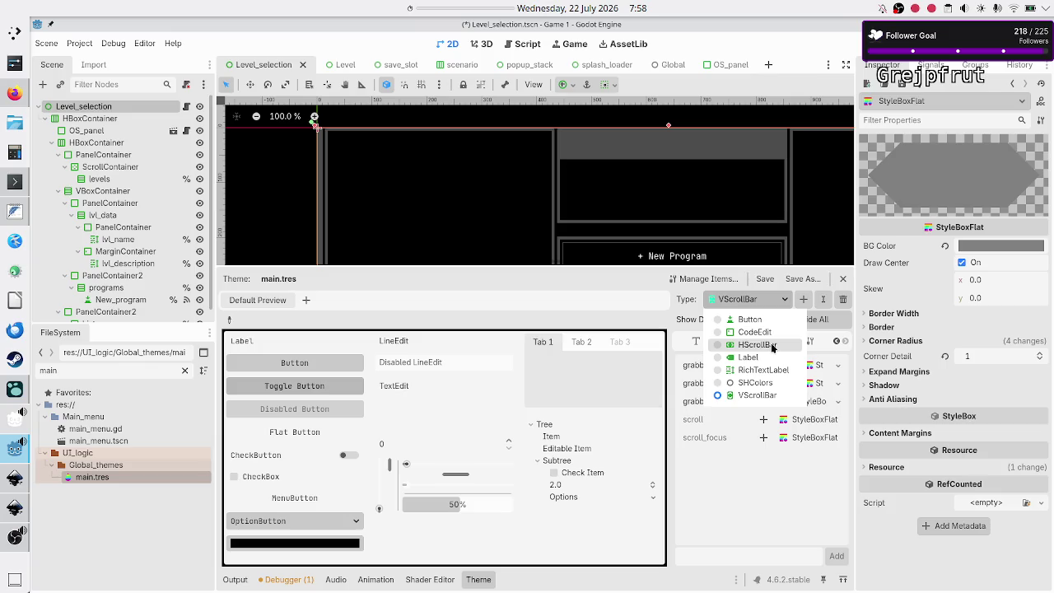
left_click(772, 348)
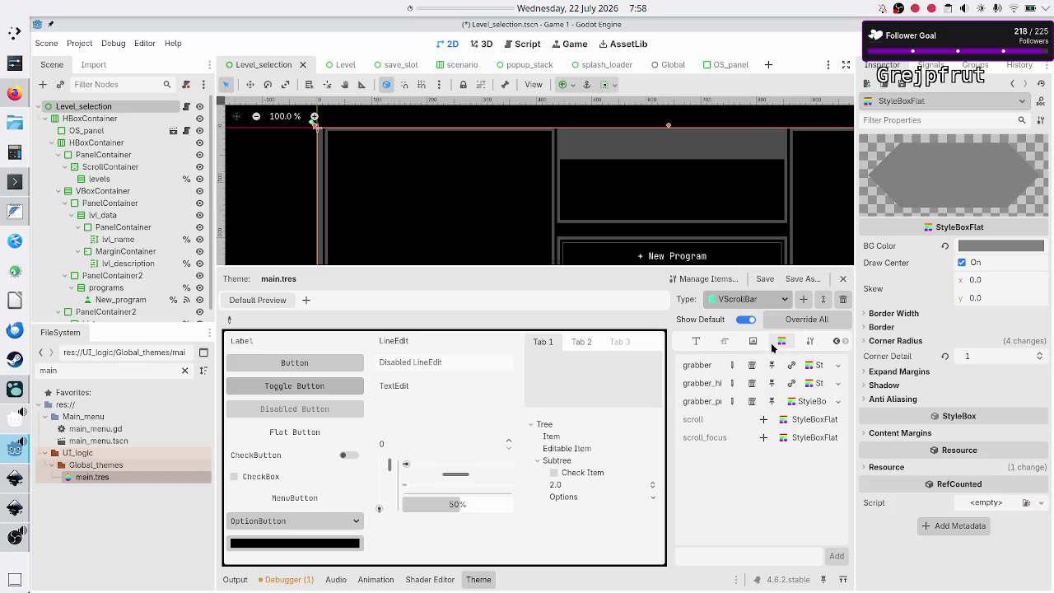
left_click(838, 402)
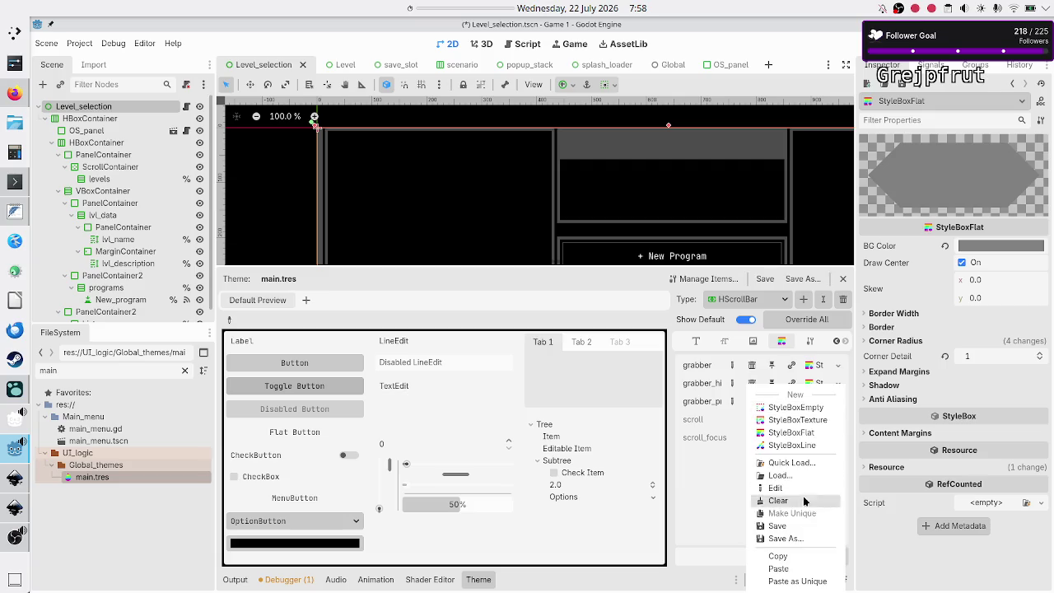
left_click(798, 573)
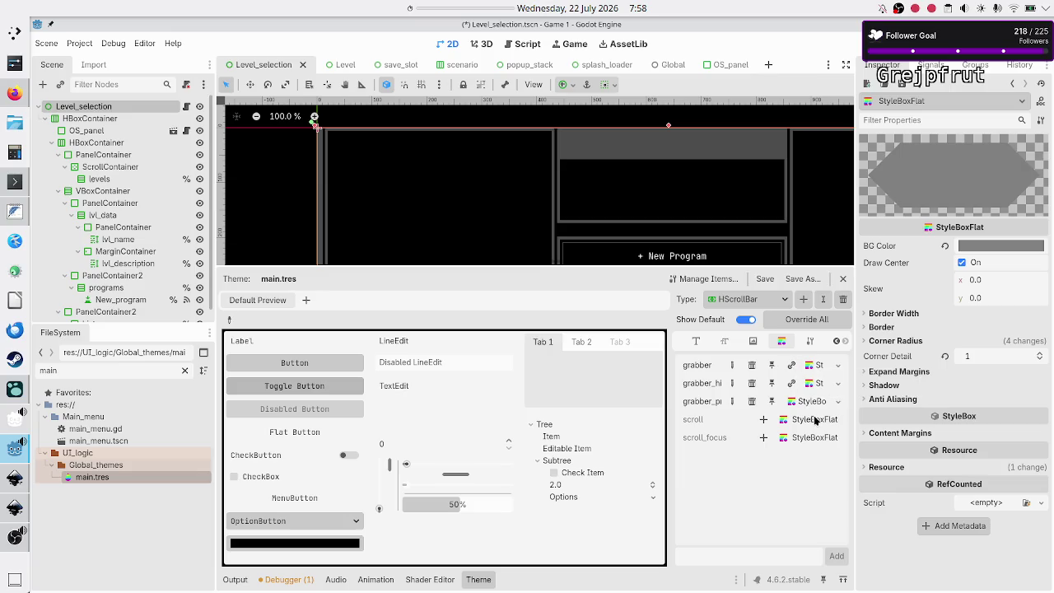
left_click(753, 299)
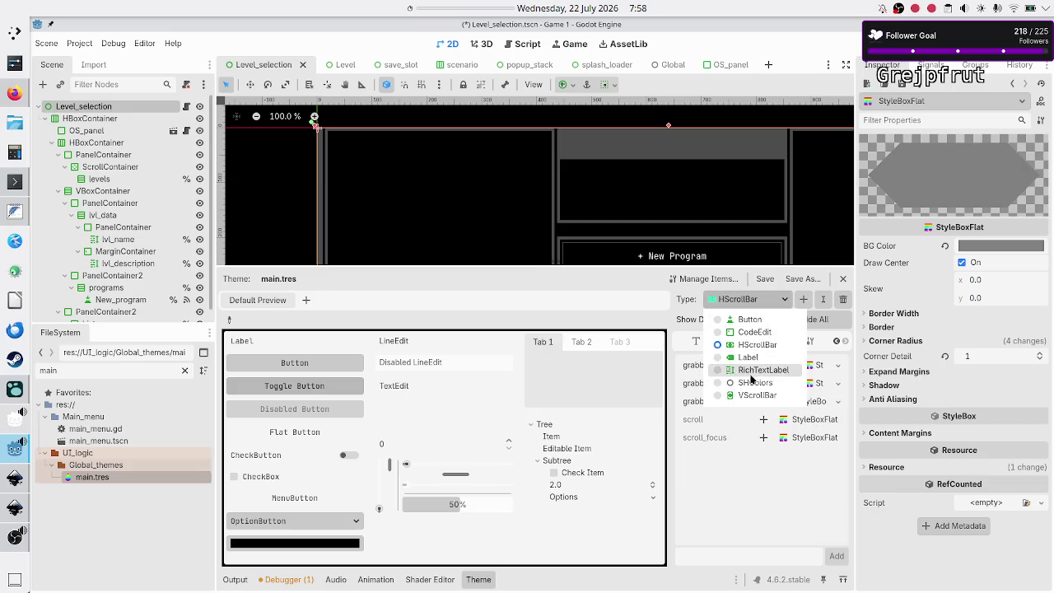
left_click(753, 399)
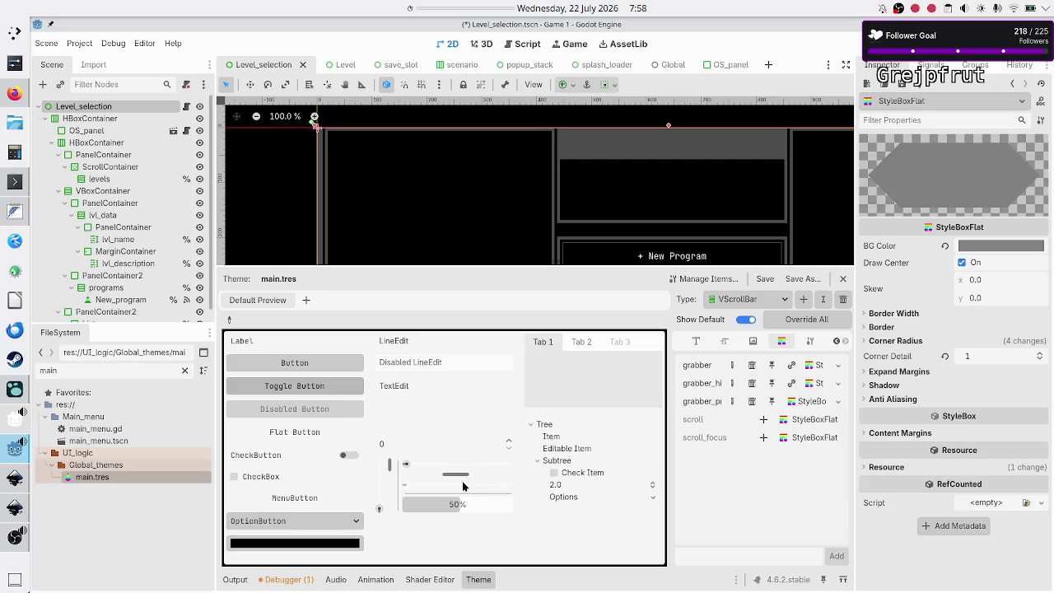
- Keep VScrollBar selected in the theme editor, then save the scene and run the game
mouse_move(466, 480)
left_mouse_down()
mouse_move(449, 480)
mouse_move(462, 481)
left_mouse_up()
left_click(777, 299)
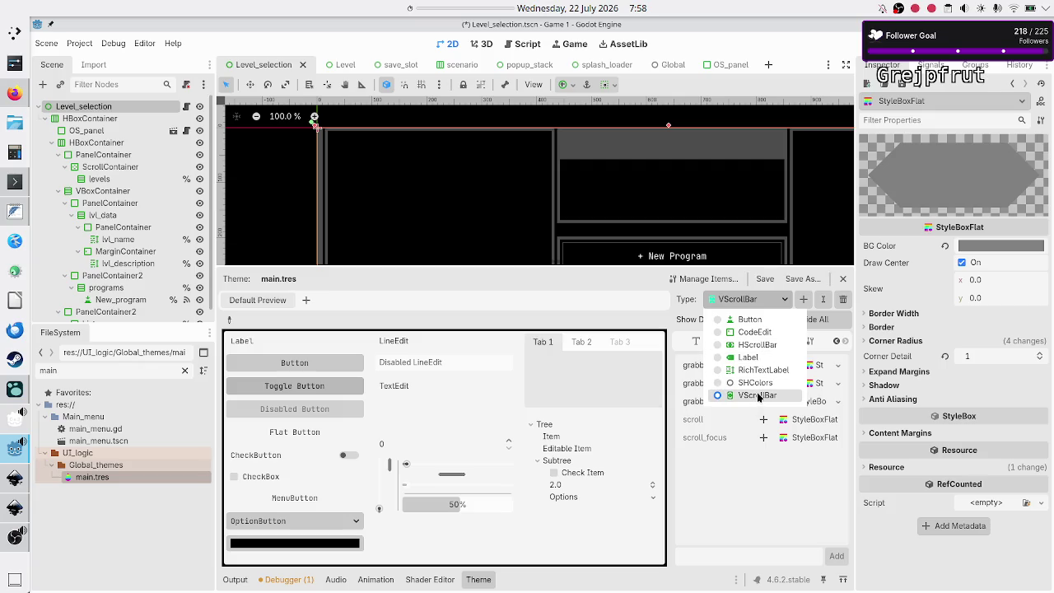
left_click(759, 397)
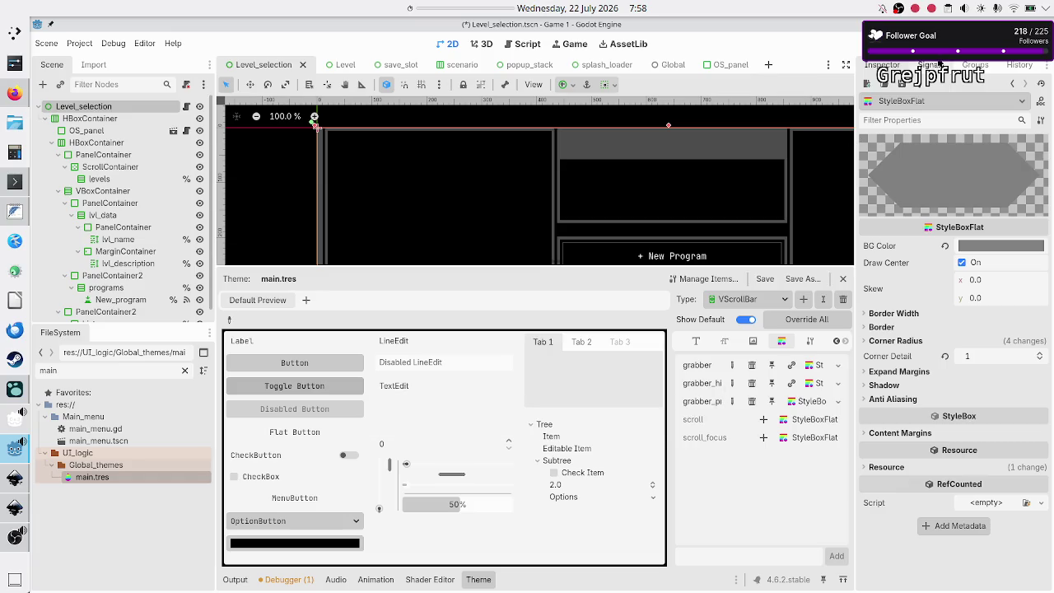
left_click(808, 44)
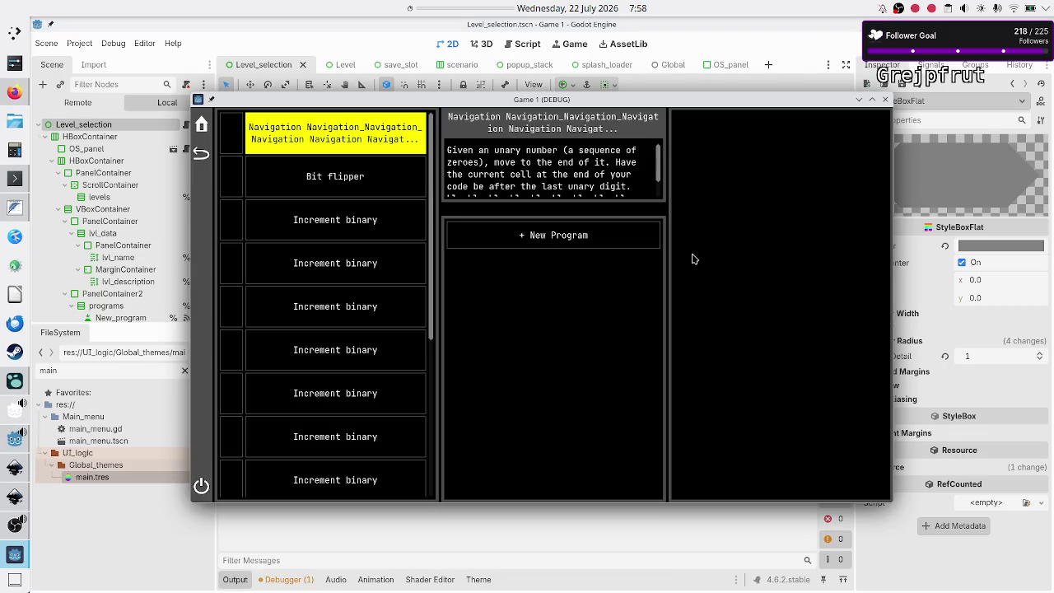
- Drag the level list's scrollbar several times in the running game, then close the debug window
mouse_move(431, 290)
left_mouse_down()
mouse_move(436, 478)
mouse_move(428, 283)
mouse_move(439, 228)
left_mouse_up()
mouse_move(433, 269)
left_mouse_down()
mouse_move(442, 447)
mouse_move(439, 229)
left_mouse_up()
mouse_move(433, 264)
left_mouse_down()
mouse_move(433, 450)
mouse_move(432, 227)
left_mouse_up()
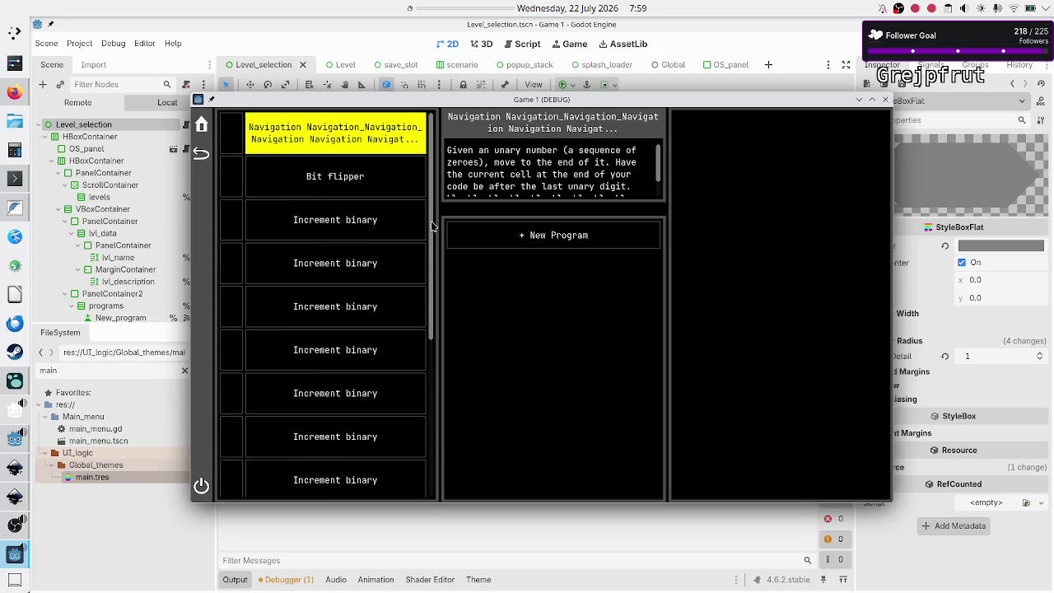
left_click(885, 101)
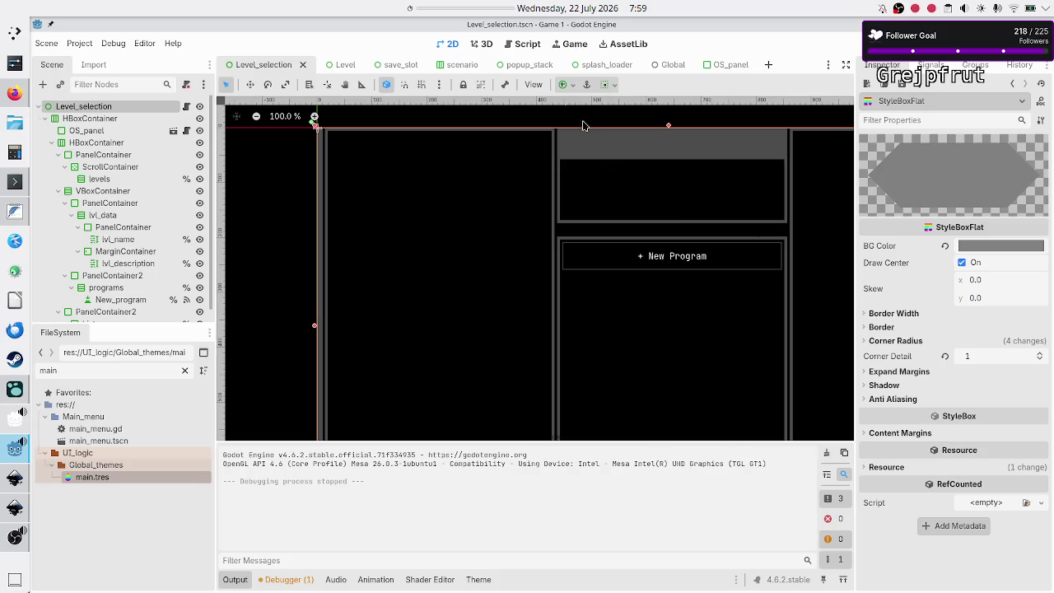
- Show constants.gd in the script editor and drag down to its colour constants
left_click(527, 45)
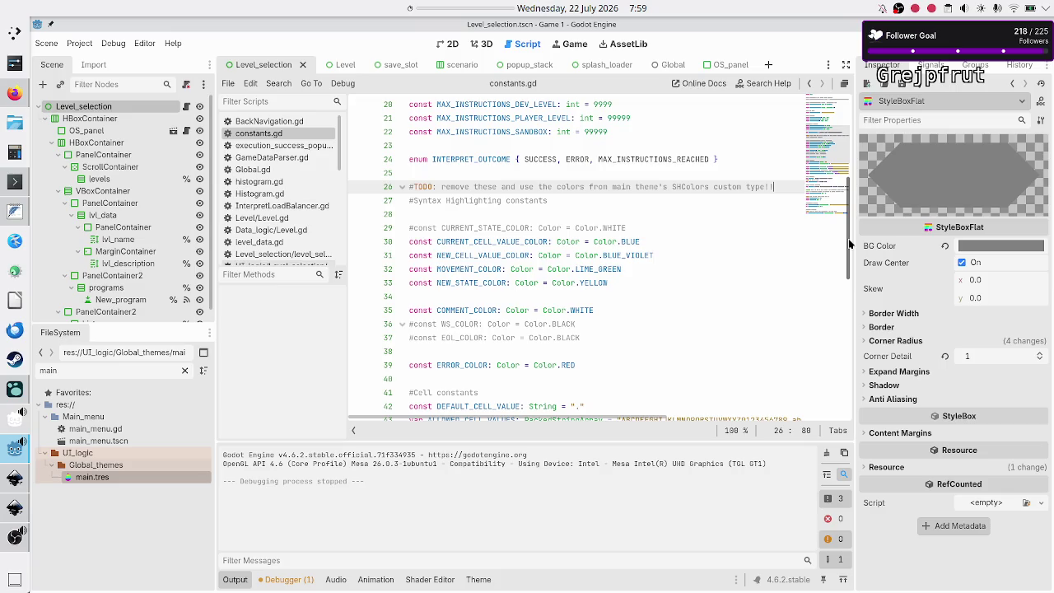
left_click_drag(850, 244, 852, 278)
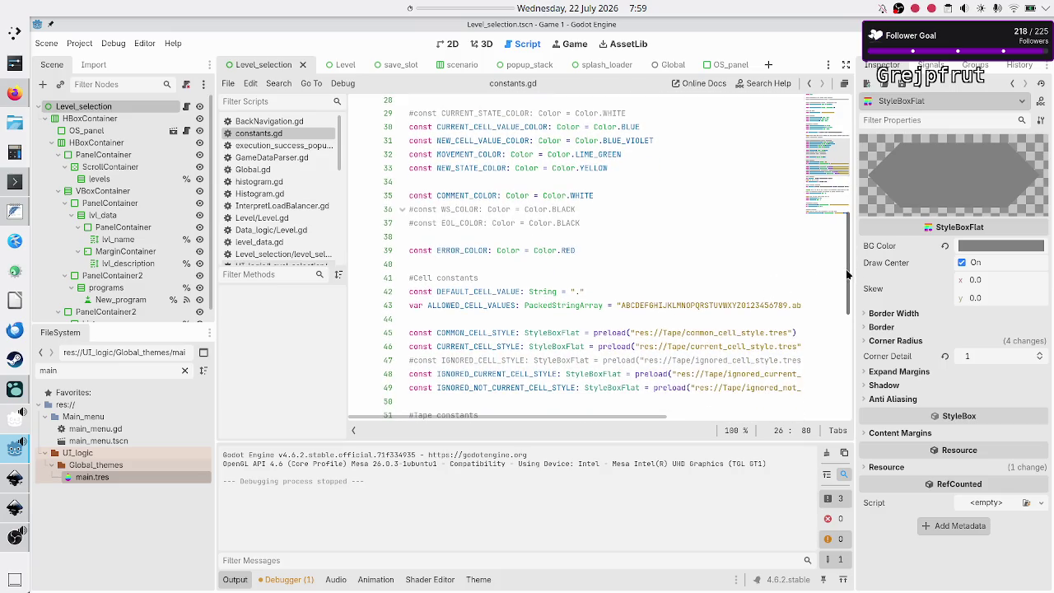
mouse_move(851, 274)
left_mouse_down()
mouse_move(853, 346)
mouse_move(848, 270)
left_mouse_up()
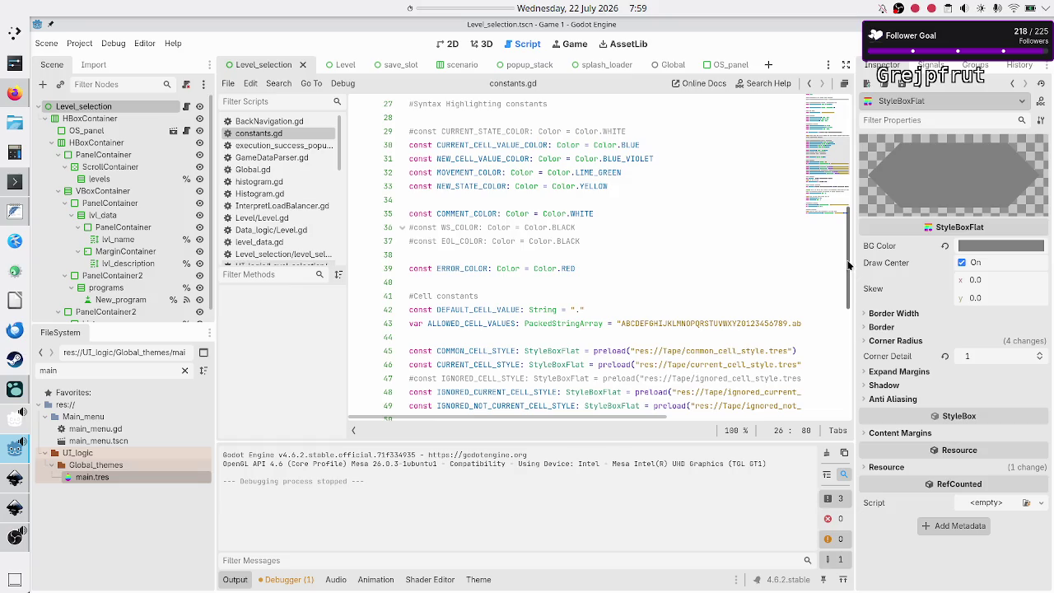
- Scroll back and forth through the colour constants, then open the main.tres theme
scroll(791, 282, "down", 2)
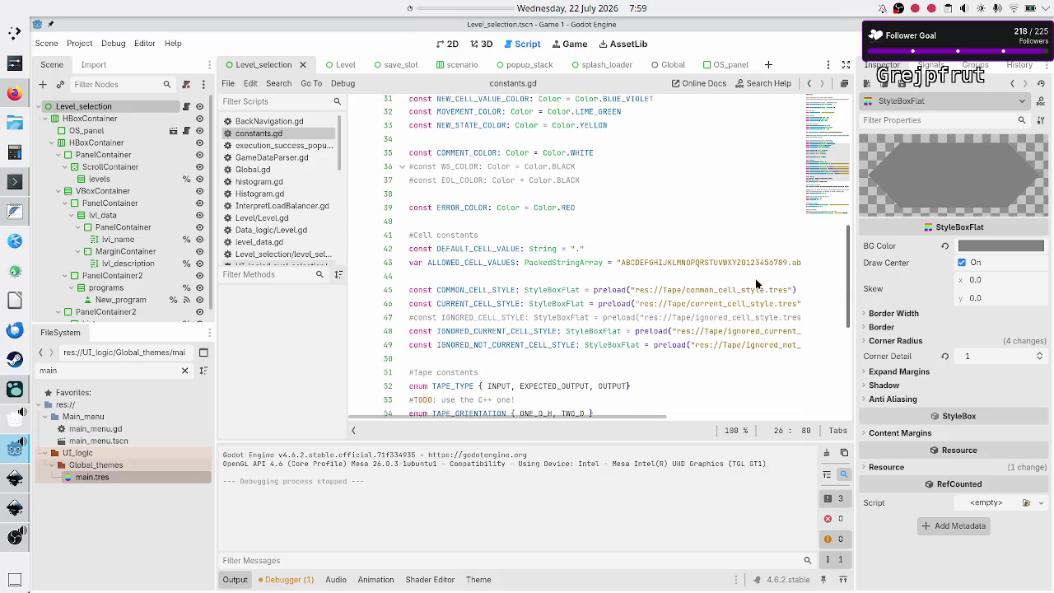
scroll(758, 289, "up", 3)
scroll(775, 244, "up", 2)
scroll(758, 251, "down", 2)
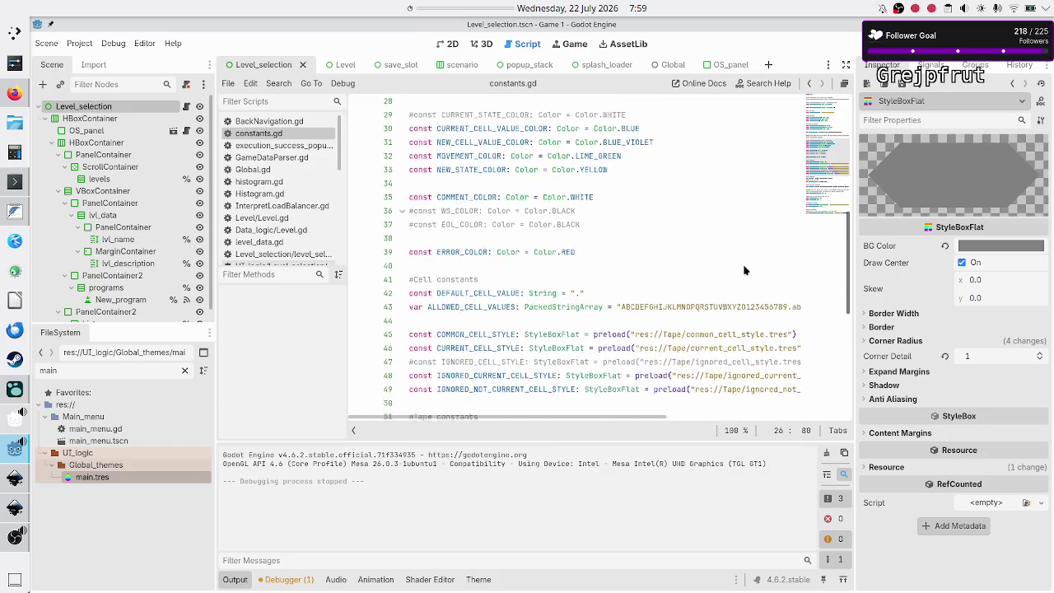
scroll(740, 262, "up", 1)
scroll(744, 261, "down", 1)
scroll(746, 244, "up", 2)
scroll(746, 251, "down", 5)
scroll(751, 235, "up", 5)
scroll(754, 243, "down", 6)
scroll(752, 253, "up", 4)
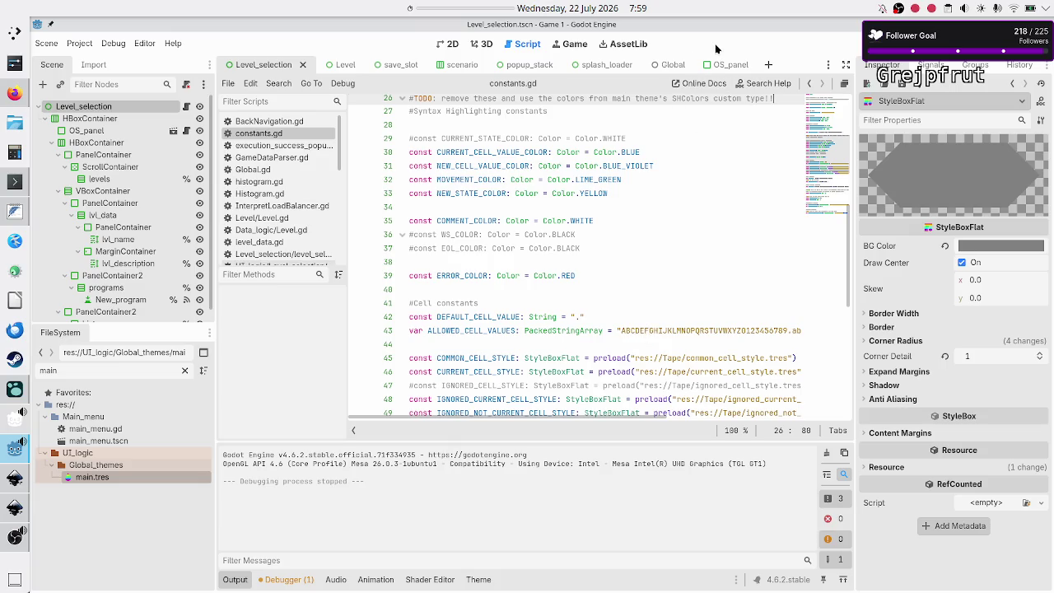
double_click(149, 478)
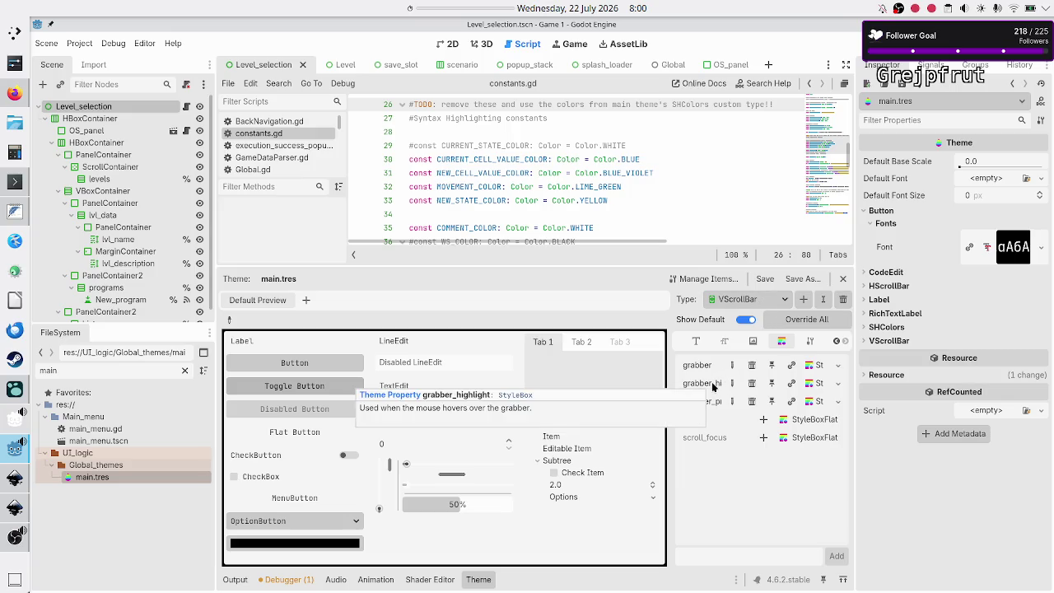
- Copy VScrollBar's grabber_highlight StyleBox and paste it into VScrollBar's grabber_pressed
left_click(837, 383)
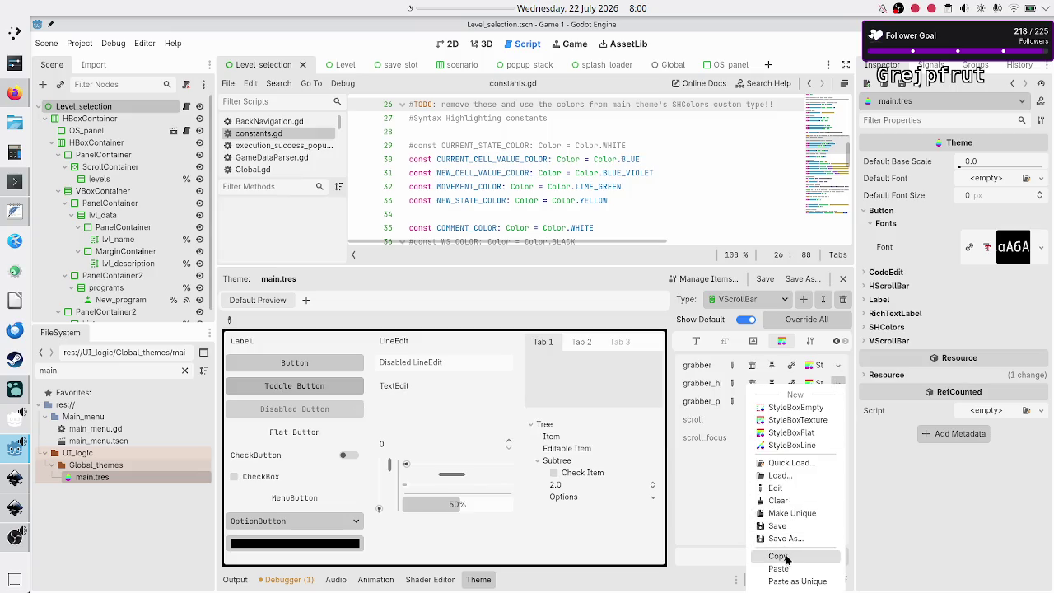
left_click(787, 560)
left_click(837, 401)
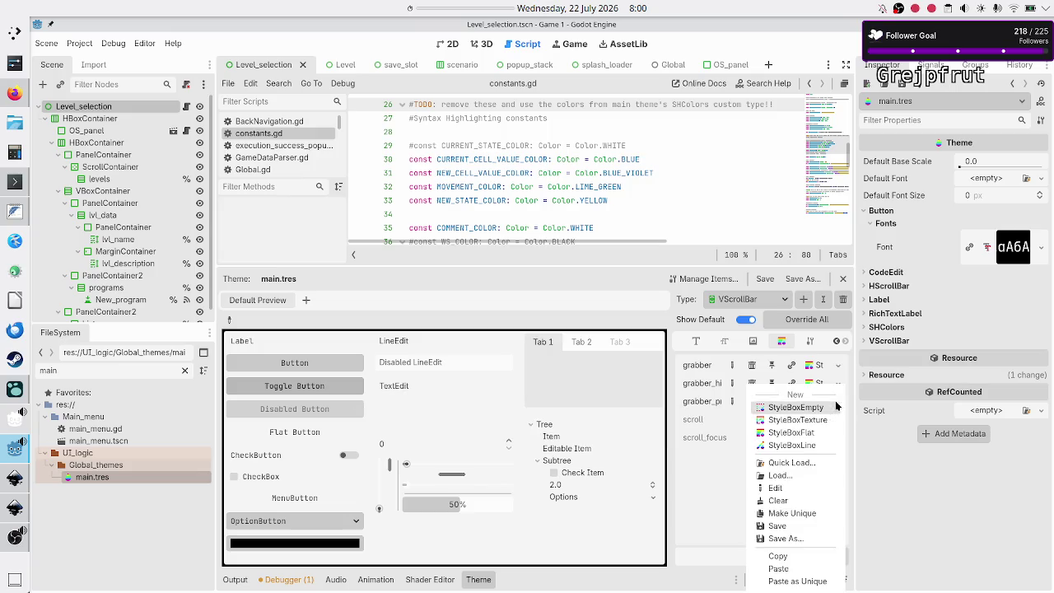
left_click(778, 569)
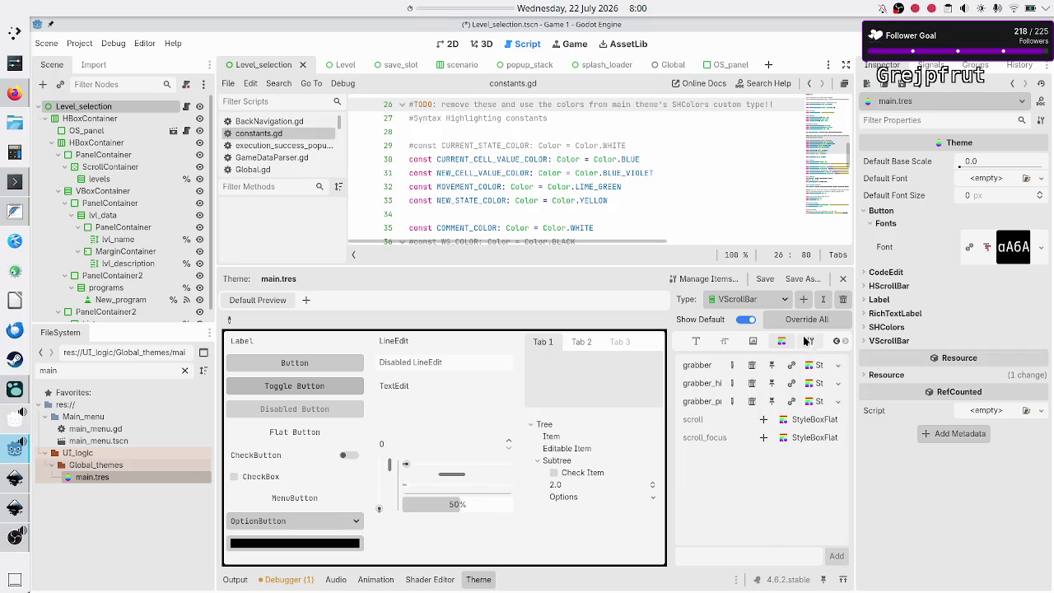
- Paste the same StyleBox into HScrollBar's grabber_pressed, check the preview, and run with F6
left_click(750, 298)
left_click(745, 345)
left_click(838, 402)
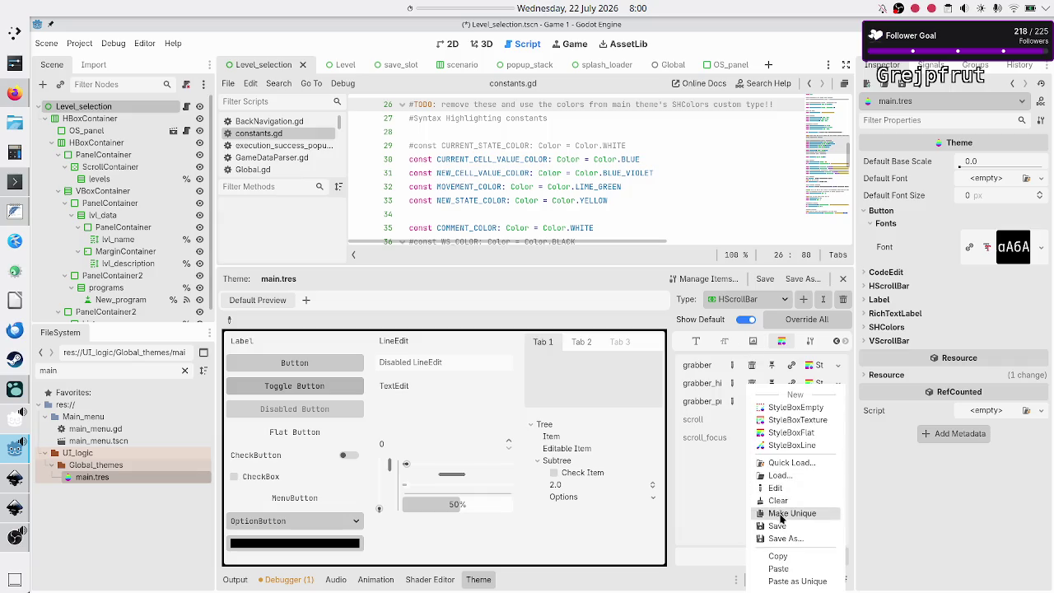
left_click(787, 569)
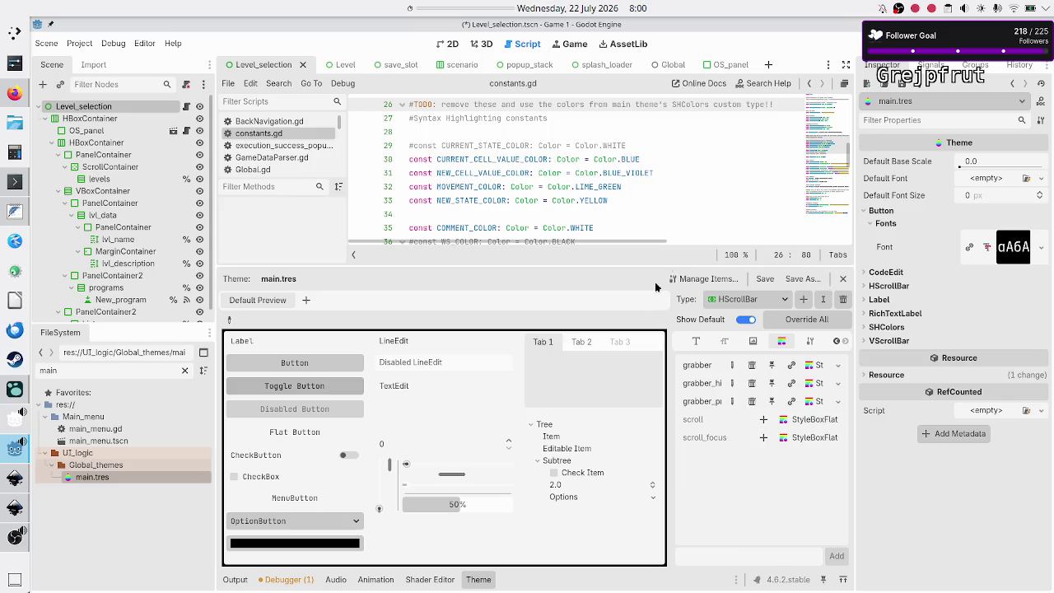
left_click(450, 477)
key("F6")
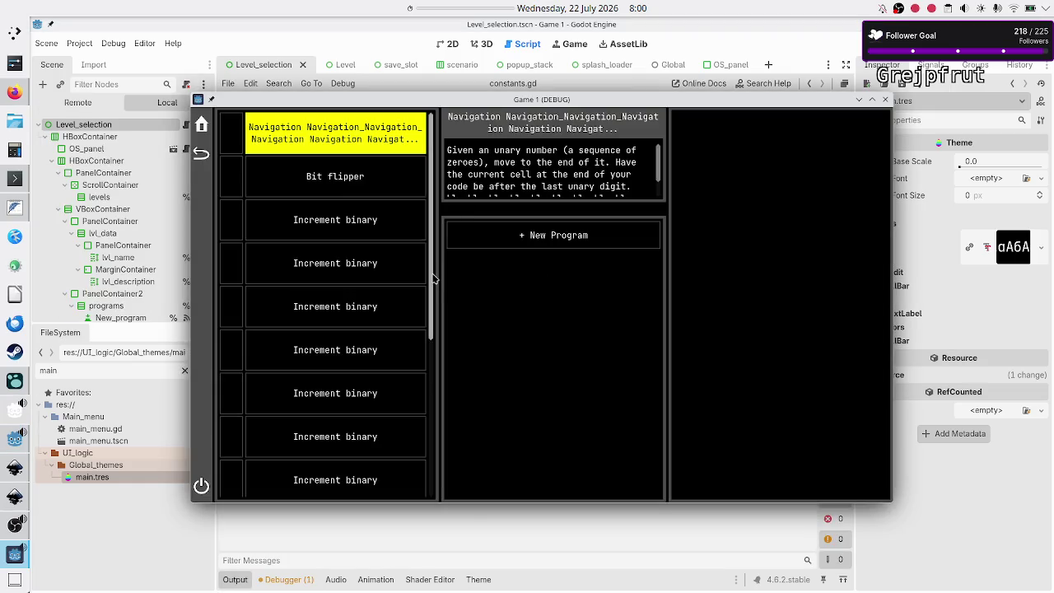
mouse_move(434, 280)
left_mouse_down()
mouse_move(437, 348)
mouse_move(496, 376)
left_mouse_up()
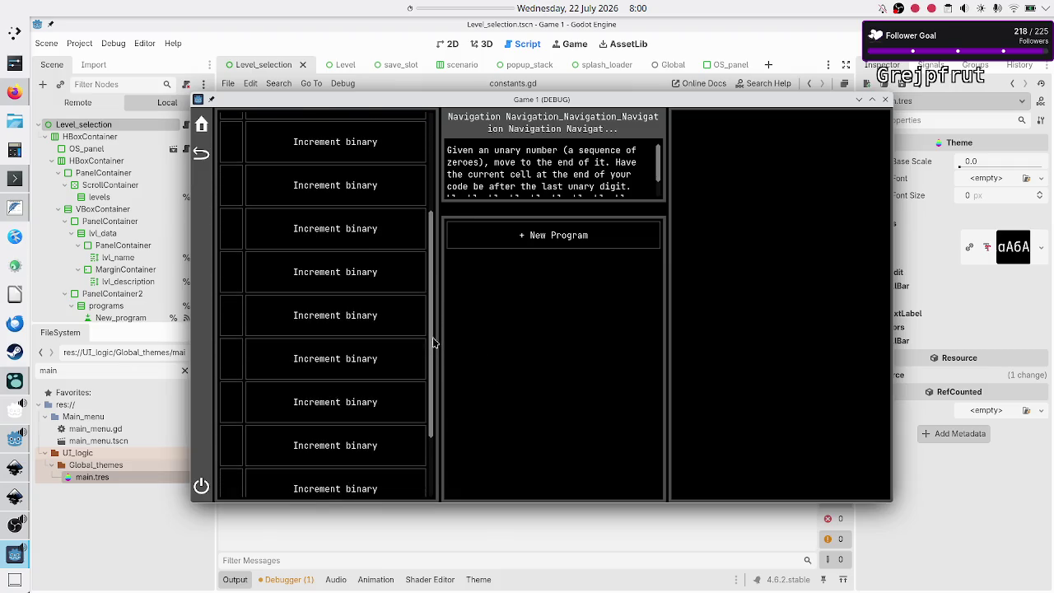
mouse_move(432, 345)
left_mouse_down()
mouse_move(472, 371)
mouse_move(489, 313)
left_mouse_up()
scroll(377, 359, "up", 3)
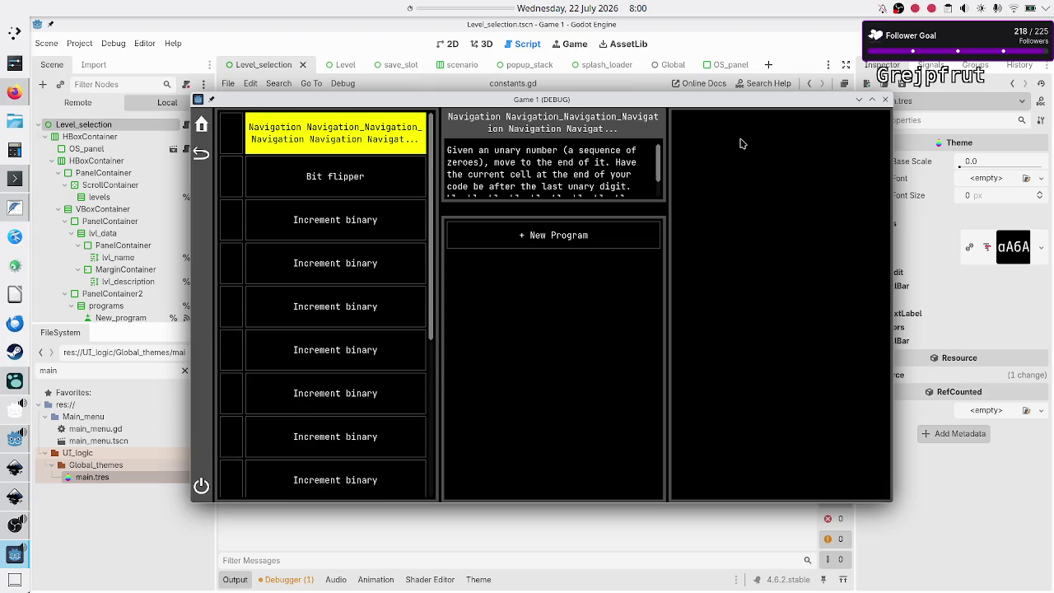
mouse_move(658, 157)
left_mouse_down()
mouse_move(658, 181)
mouse_move(658, 163)
mouse_move(659, 182)
mouse_move(682, 175)
mouse_move(684, 136)
mouse_move(675, 208)
mouse_move(680, 134)
left_mouse_up()
scroll(331, 322, "down", 3)
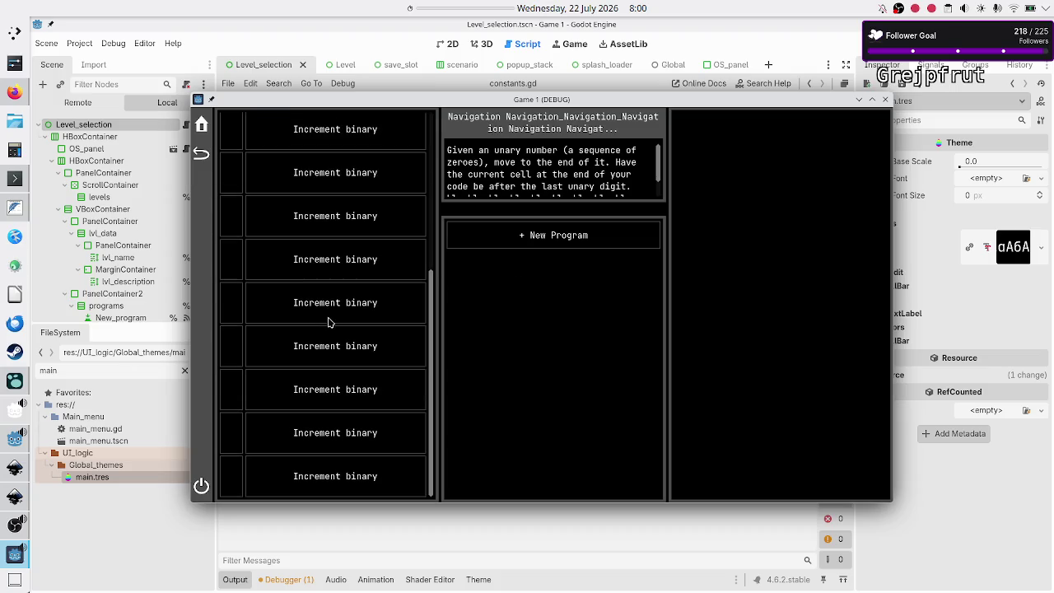
left_click(10, 530)
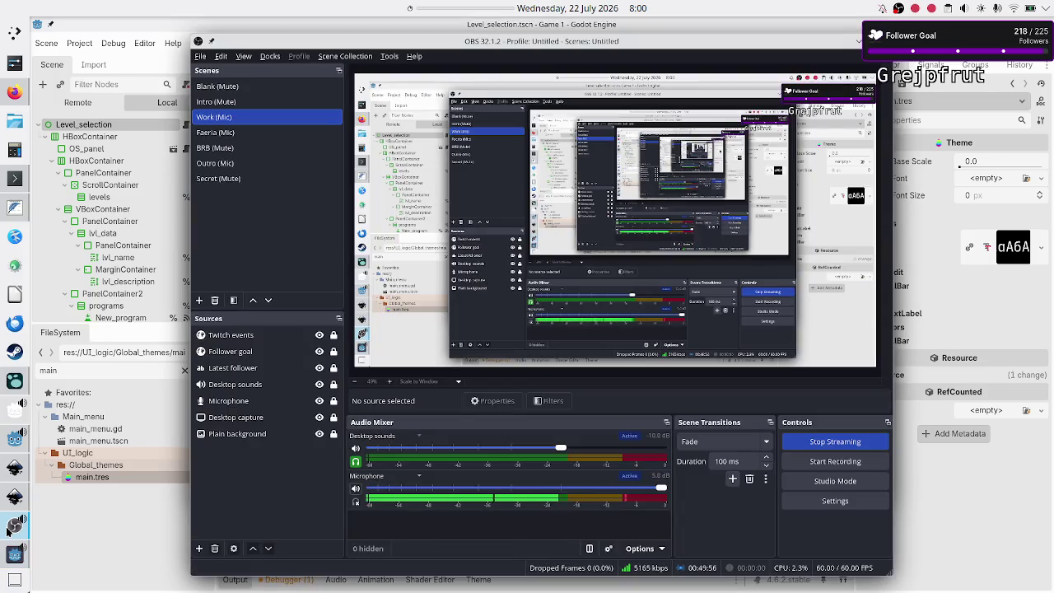
left_click(85, 523)
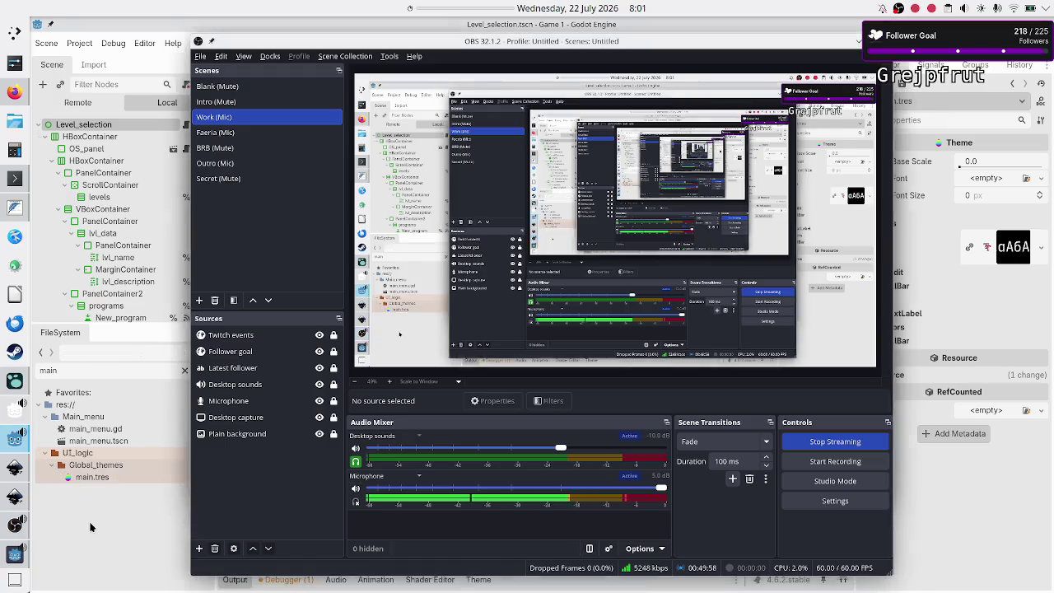
left_click(15, 557)
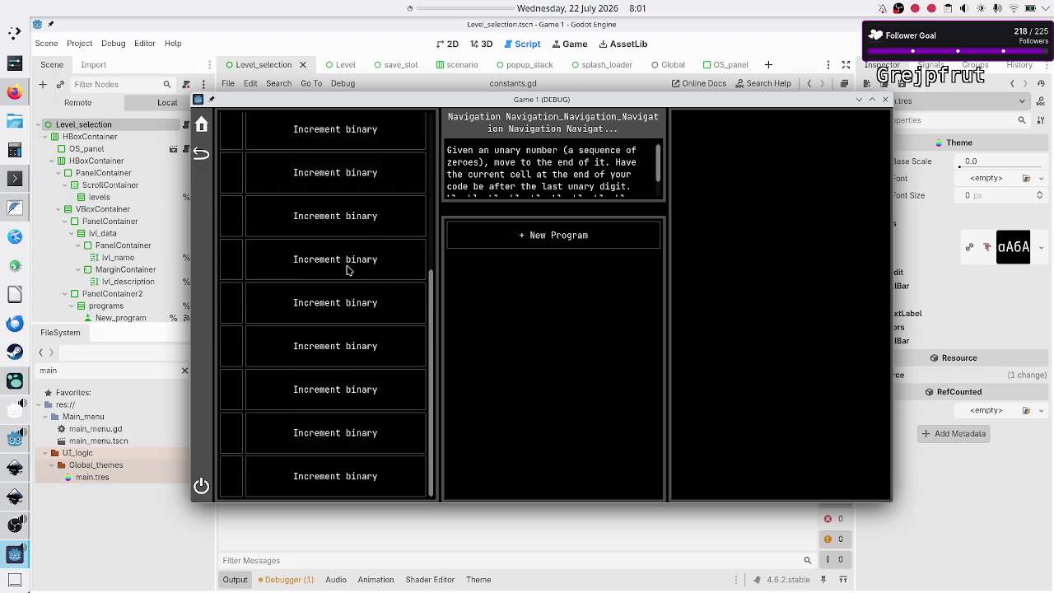
- Scroll the game's level list back to the top and close the debug window
scroll(350, 271, "up", 3)
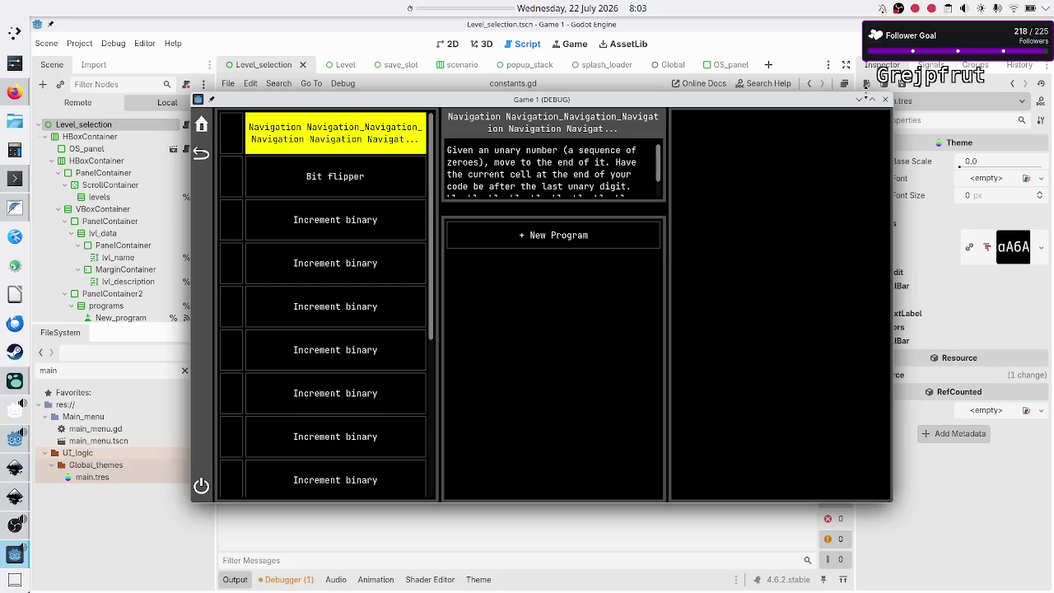
left_click(886, 99)
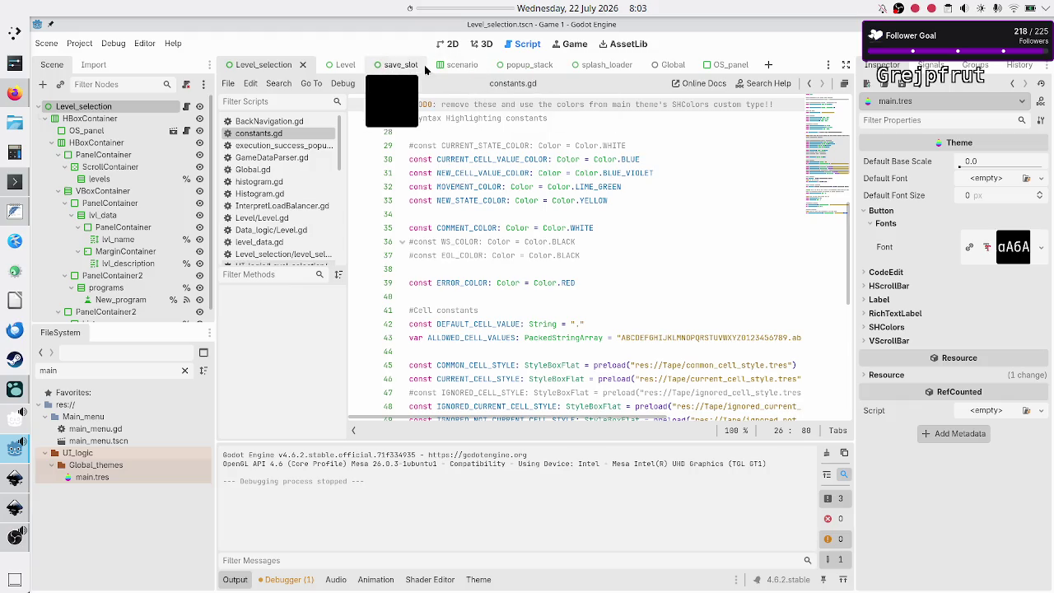
- In the scenario scene, select title_name and apply a Normal Font theme override
left_click(450, 66)
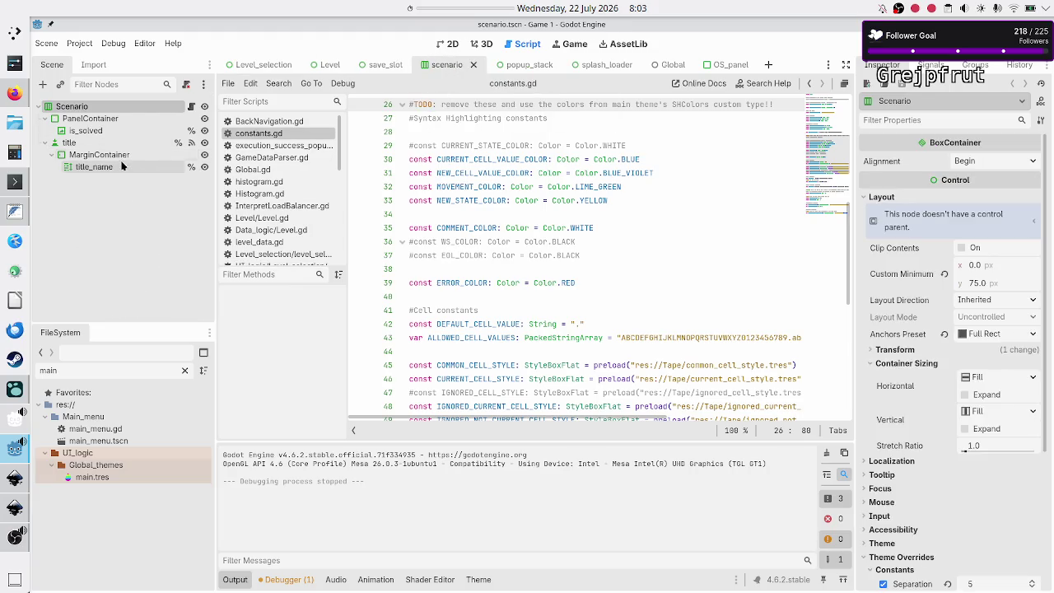
left_click(93, 167)
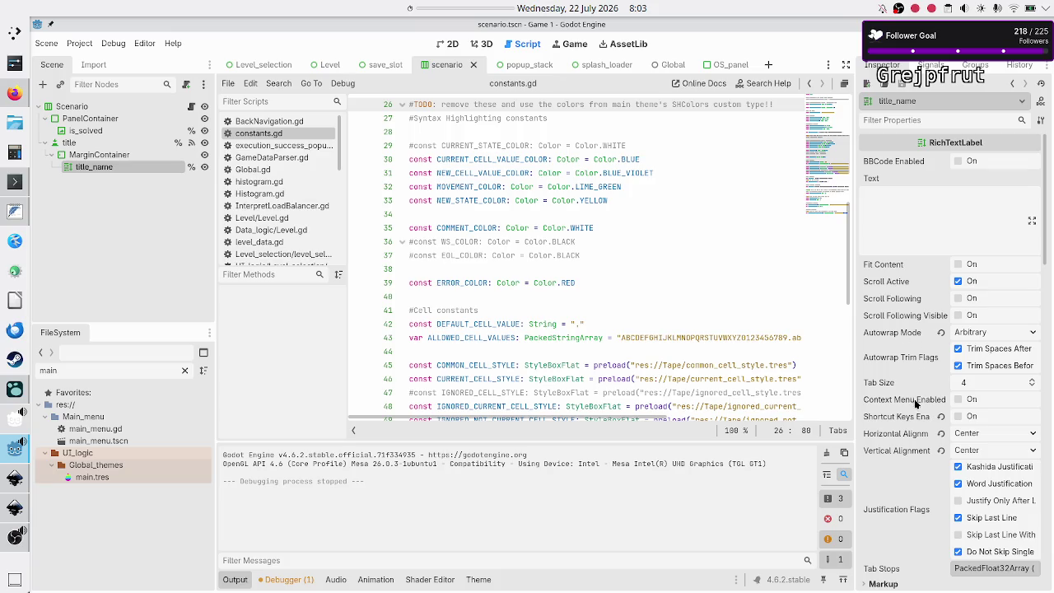
scroll(916, 402, "down", 15)
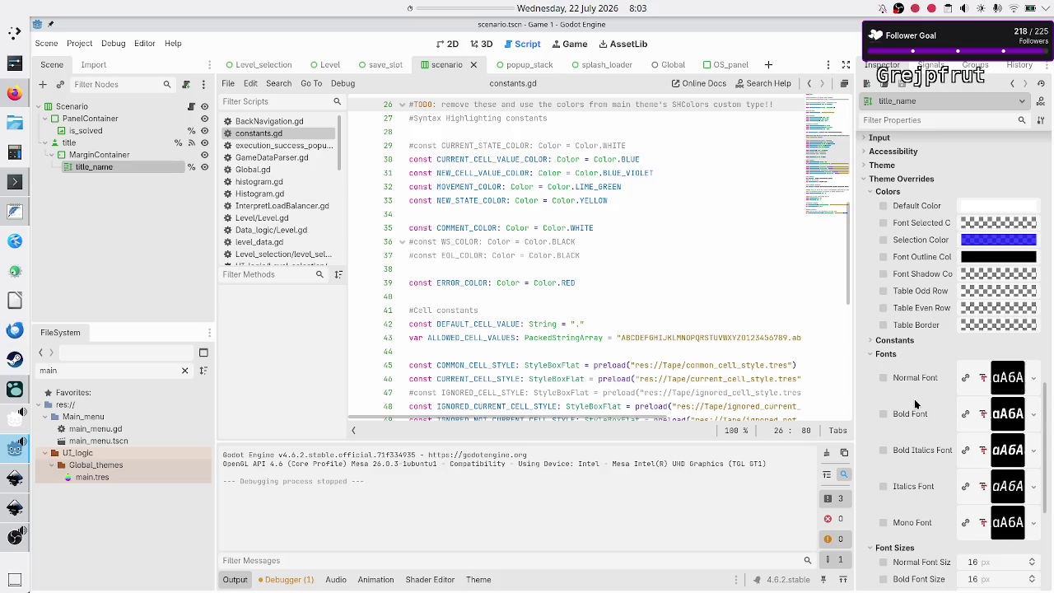
scroll(916, 402, "down", 2)
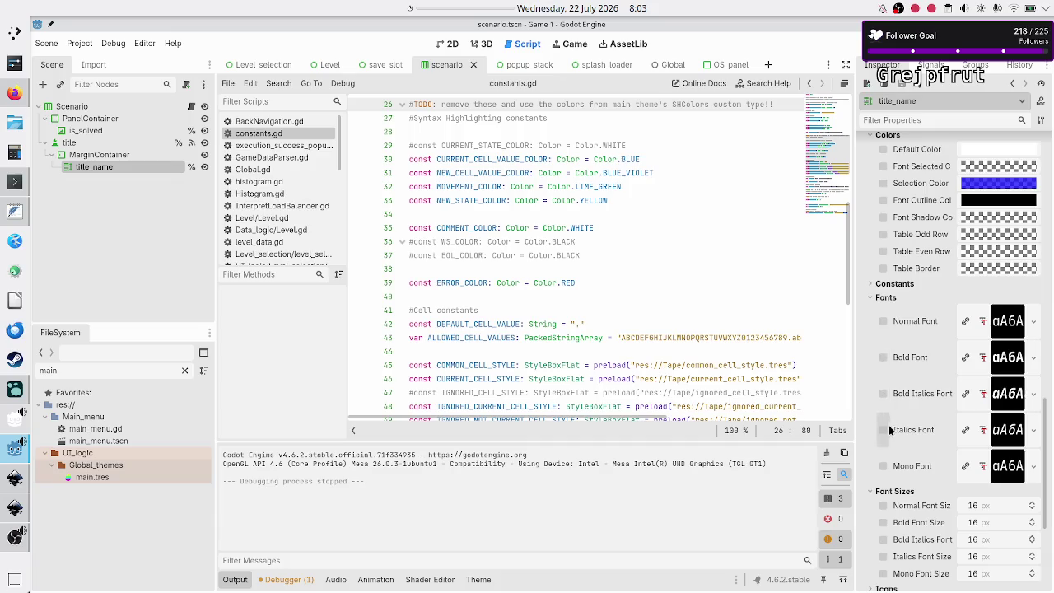
left_click(1034, 322)
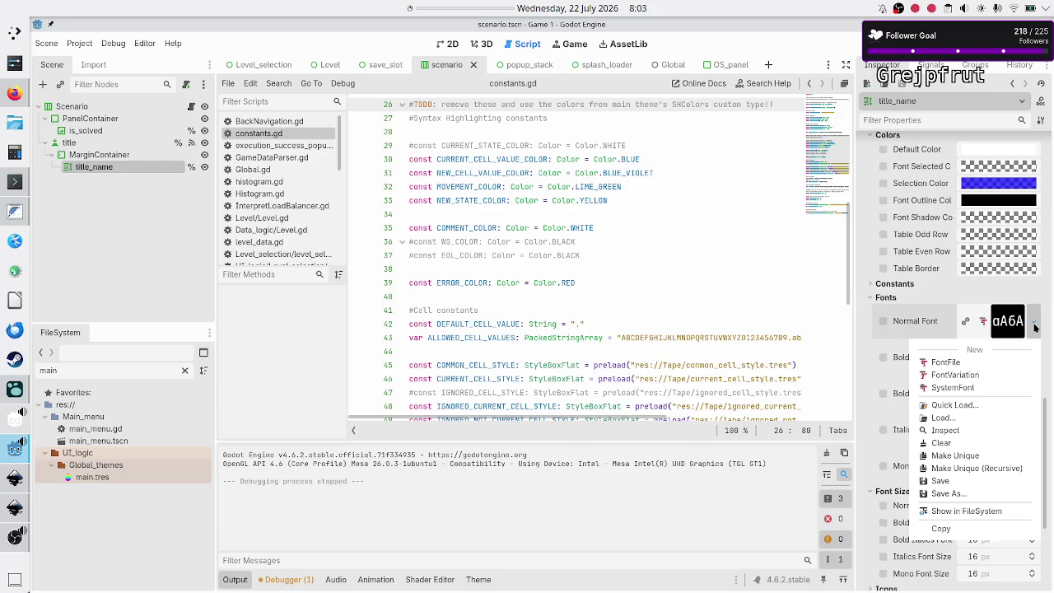
left_click(964, 443)
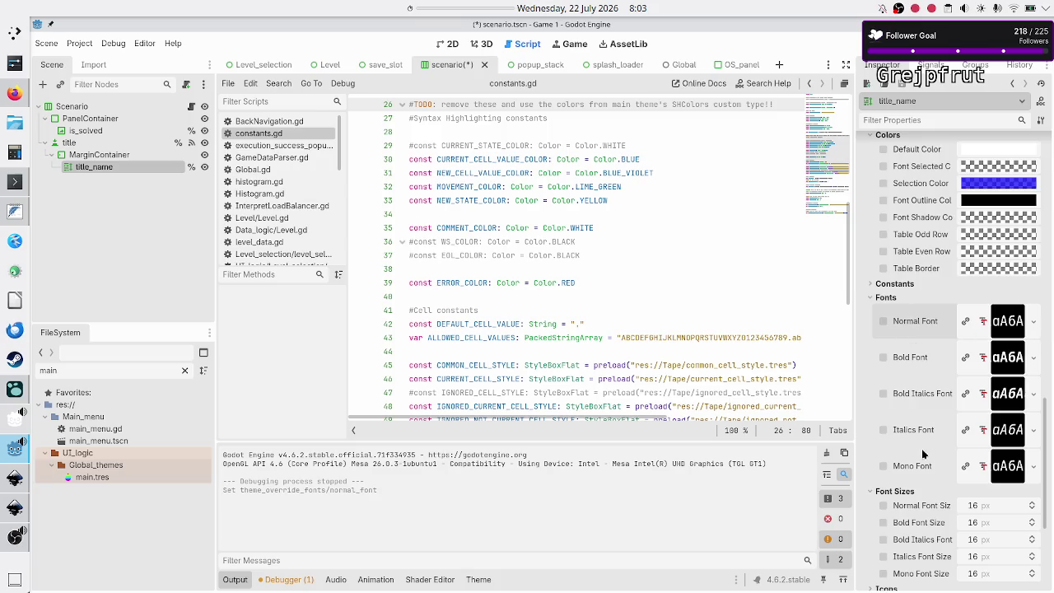
- Review title_name's Inspector properties, start editing its Text, then switch to the Inkscape mockup
scroll(920, 399, "up", 3)
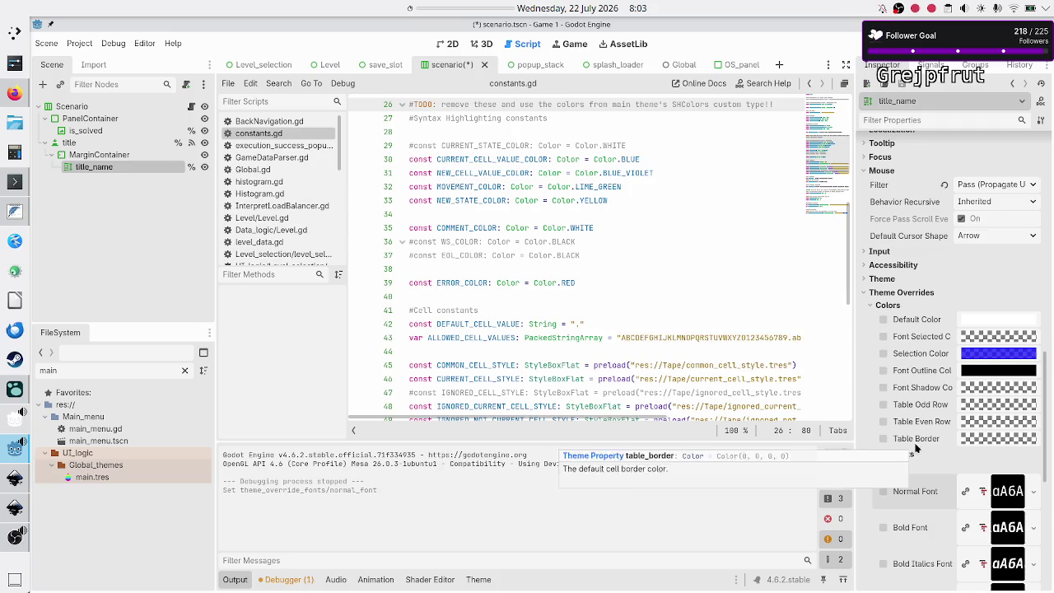
scroll(916, 447, "down", 5)
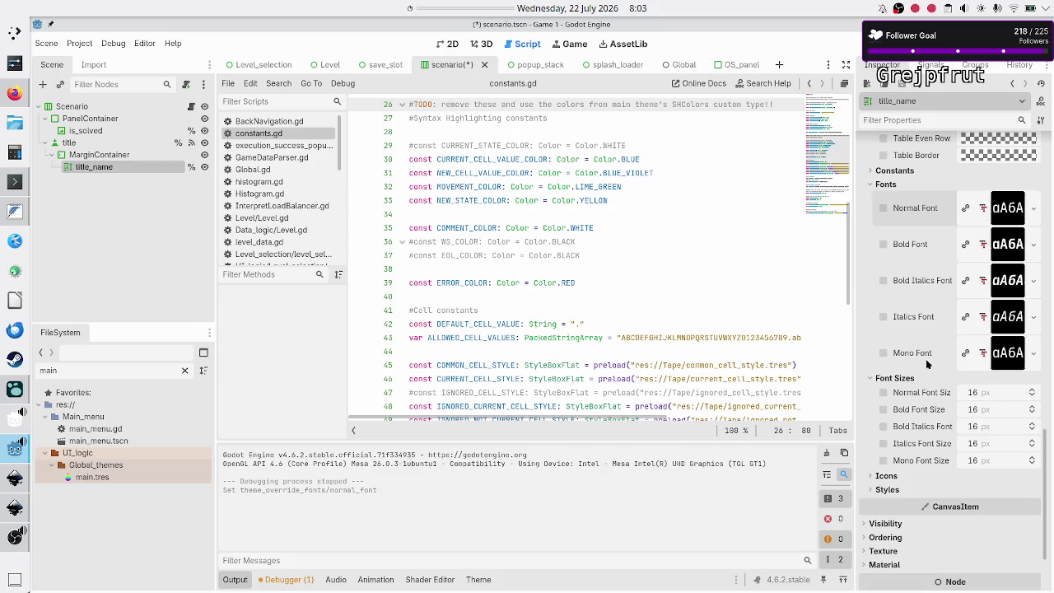
scroll(924, 352, "up", 3)
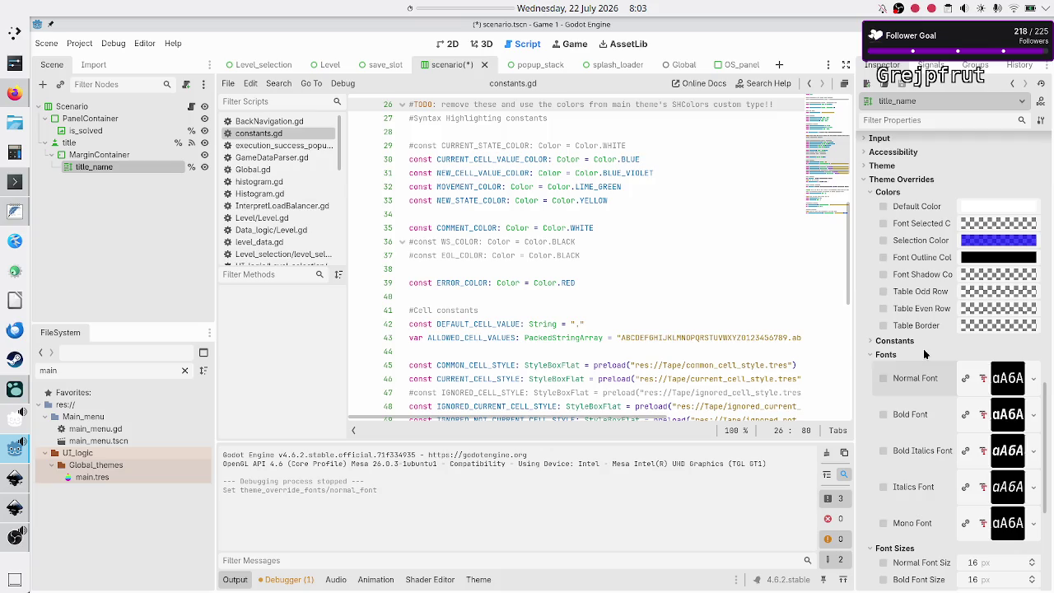
scroll(924, 353, "down", 5)
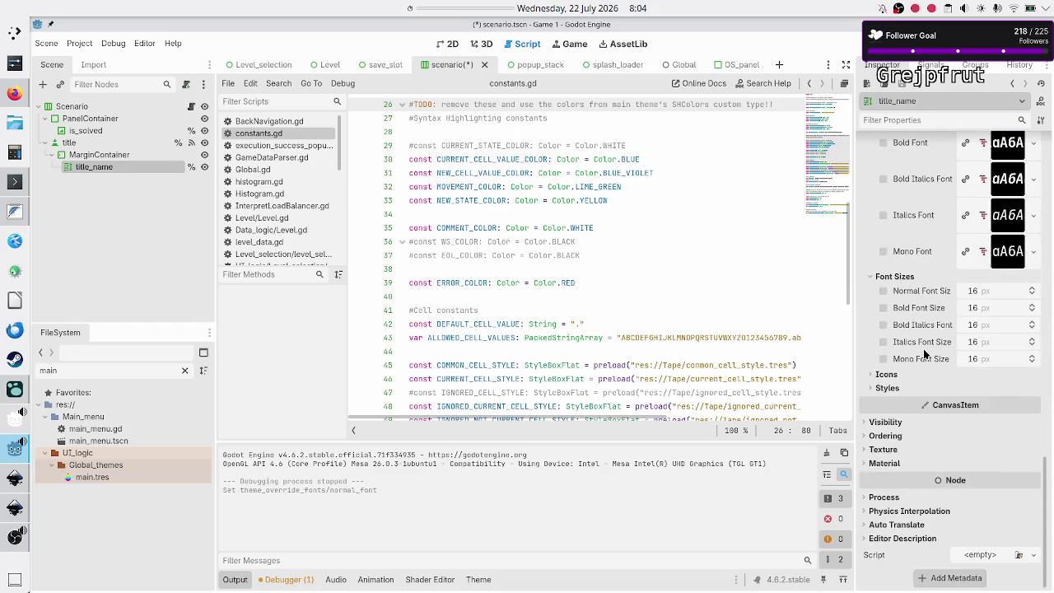
scroll(924, 353, "up", 10)
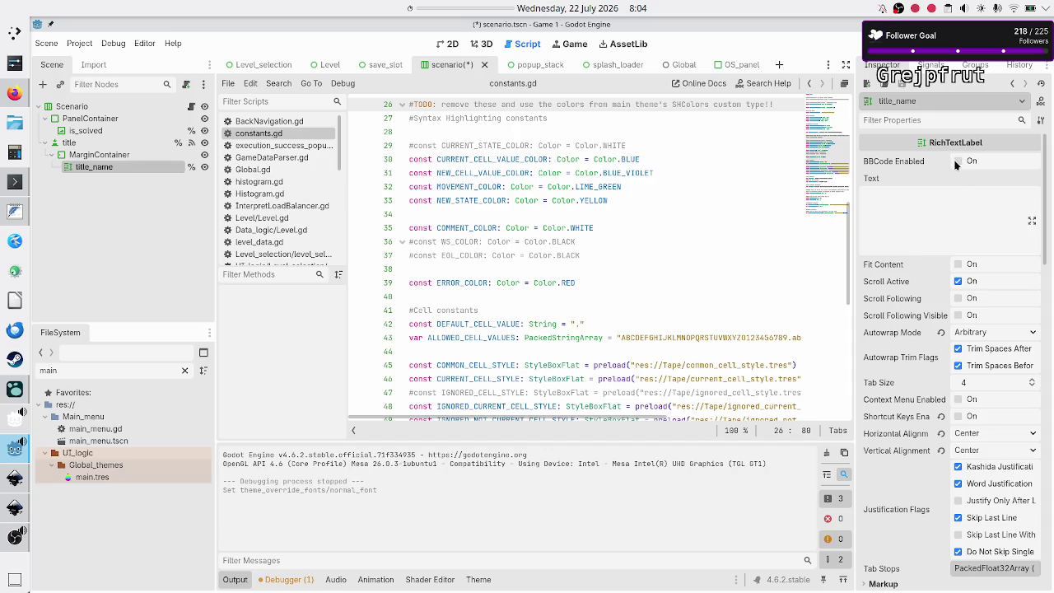
left_click(926, 207)
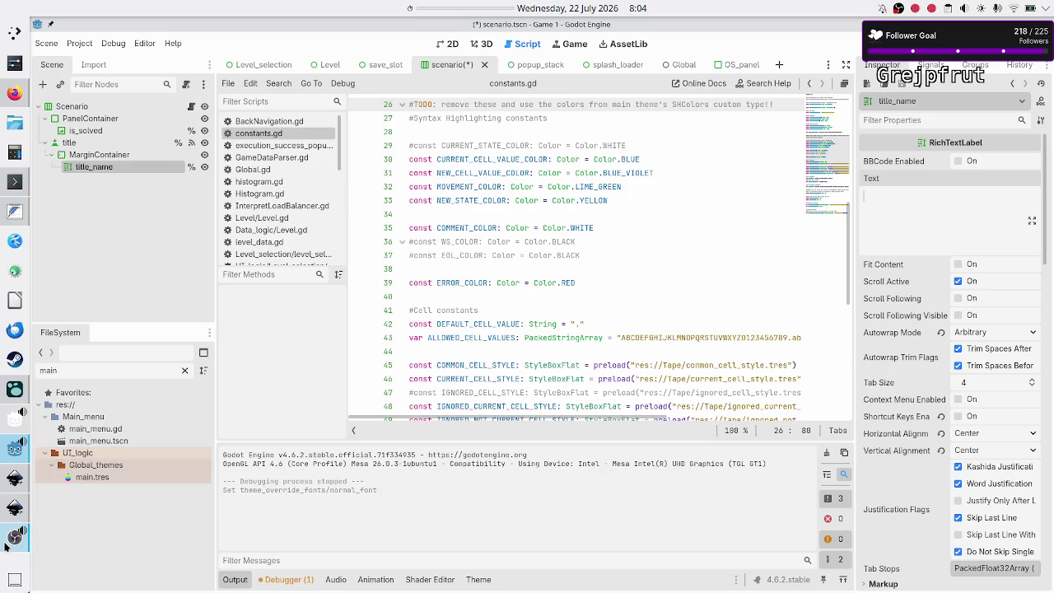
mouse_move(6, 548)
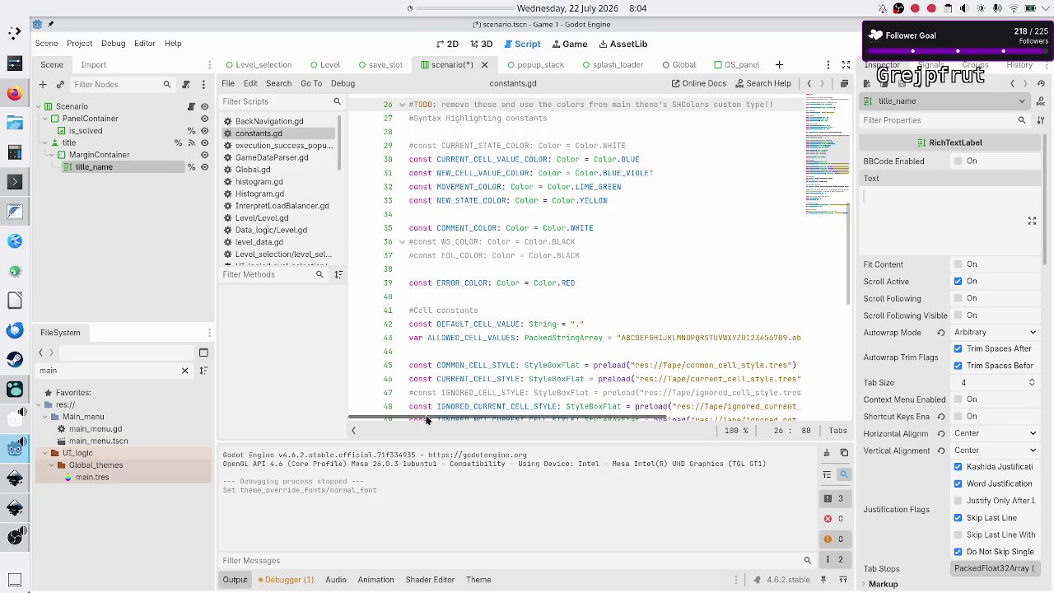
mouse_move(533, 288)
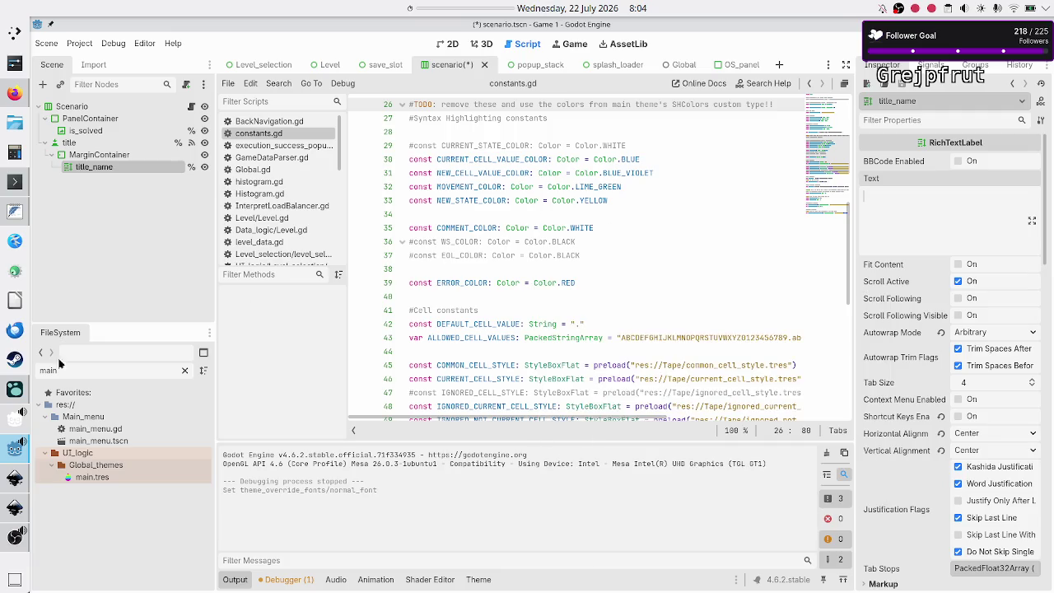
left_click(14, 477)
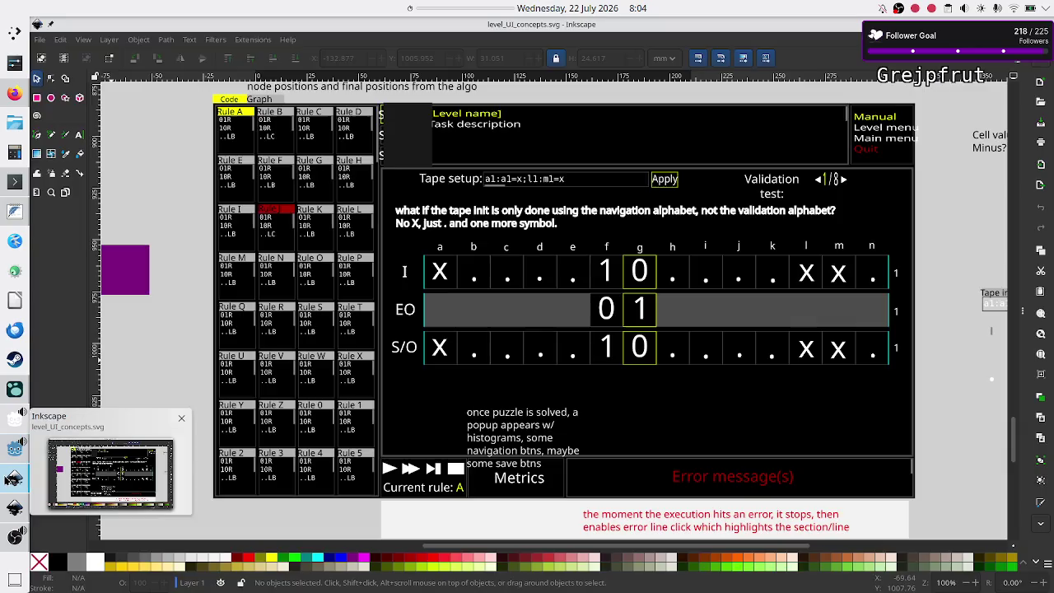
- Bring up the level_selection_UI.svg mockup showing the Flip binary bits level details in Inkscape
left_click(12, 509)
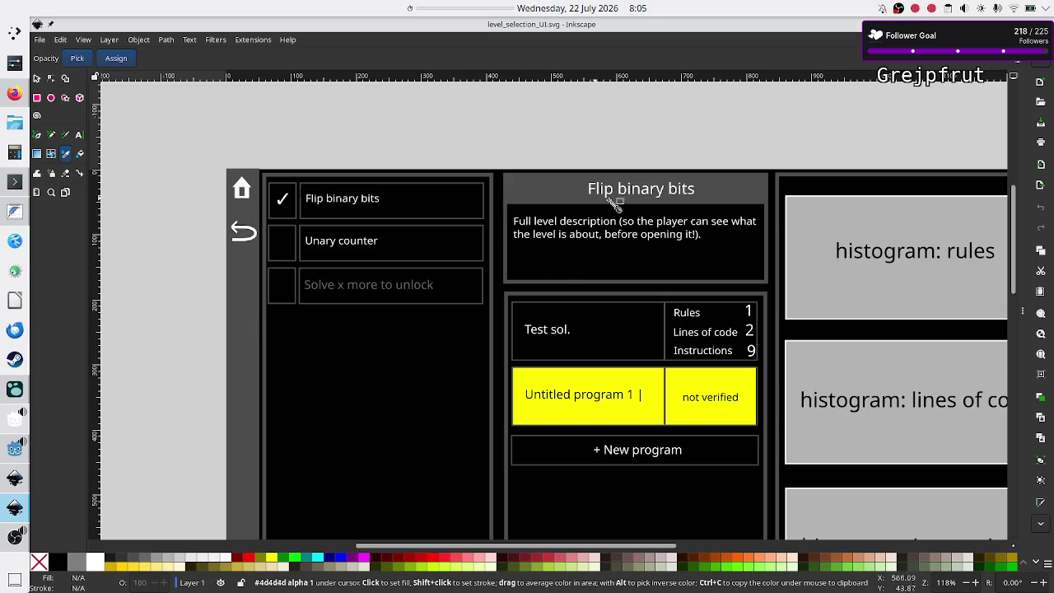
left_click(15, 479)
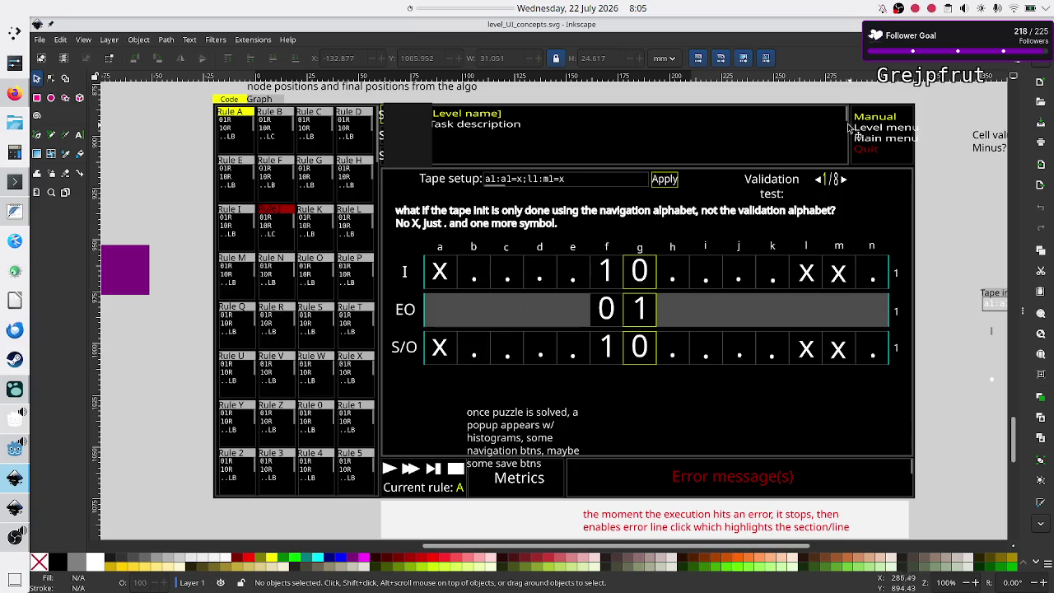
left_click(15, 508)
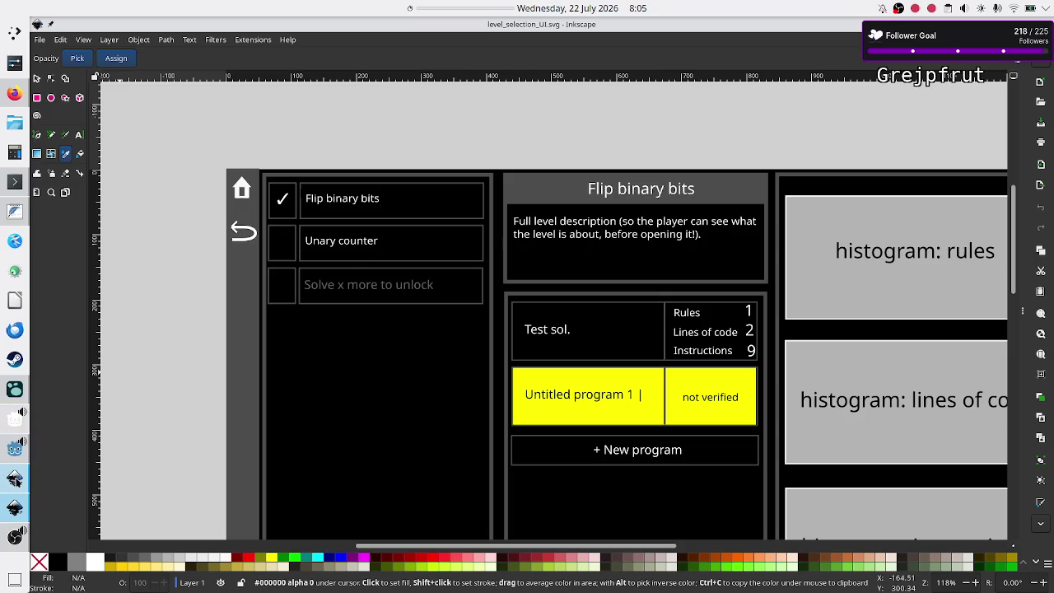
left_click(15, 478)
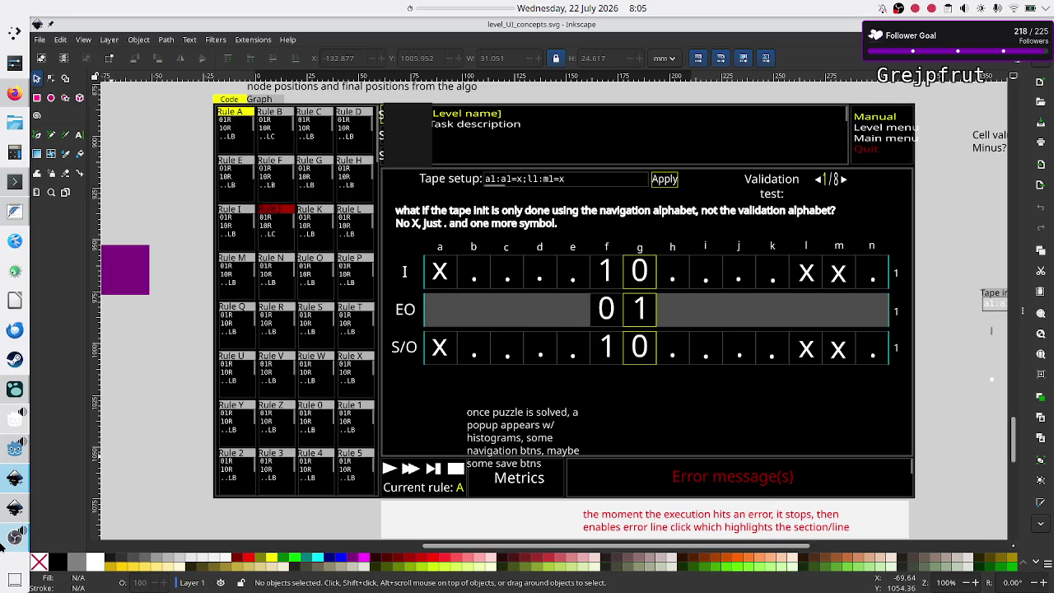
left_click(15, 505)
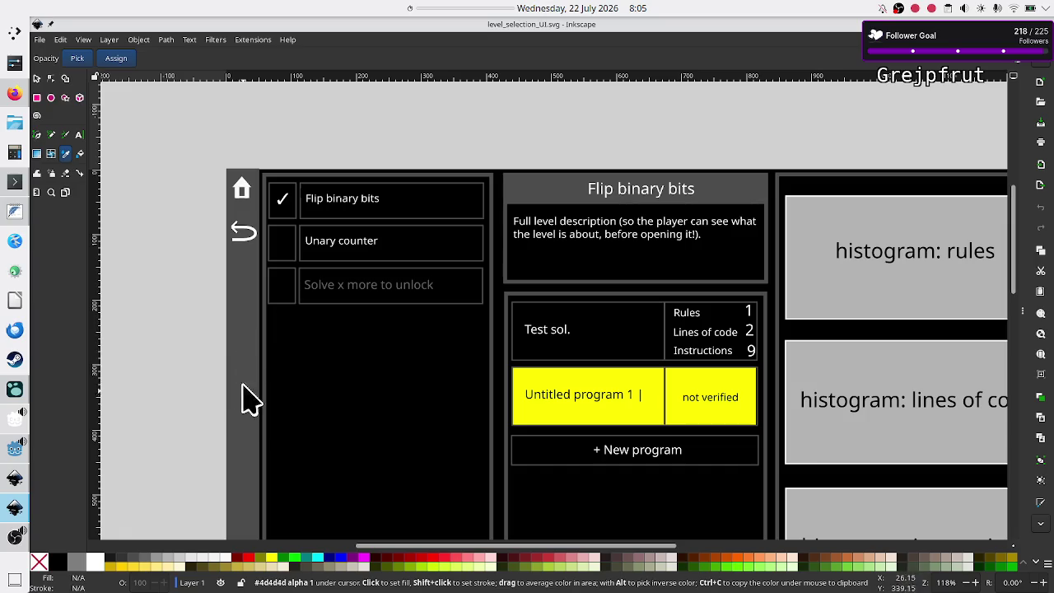
left_click(15, 479)
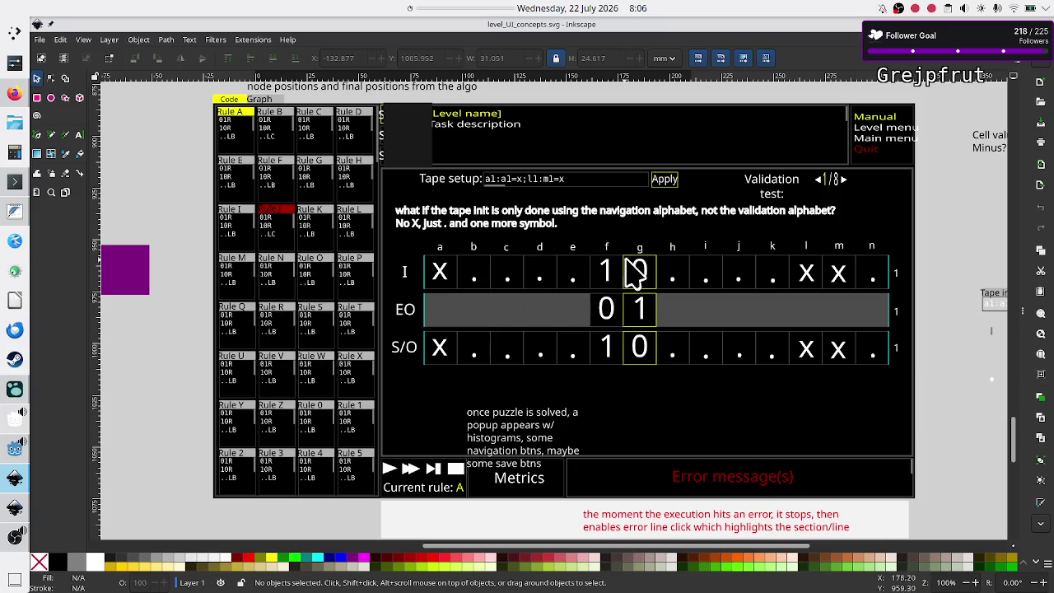
left_click(7, 96)
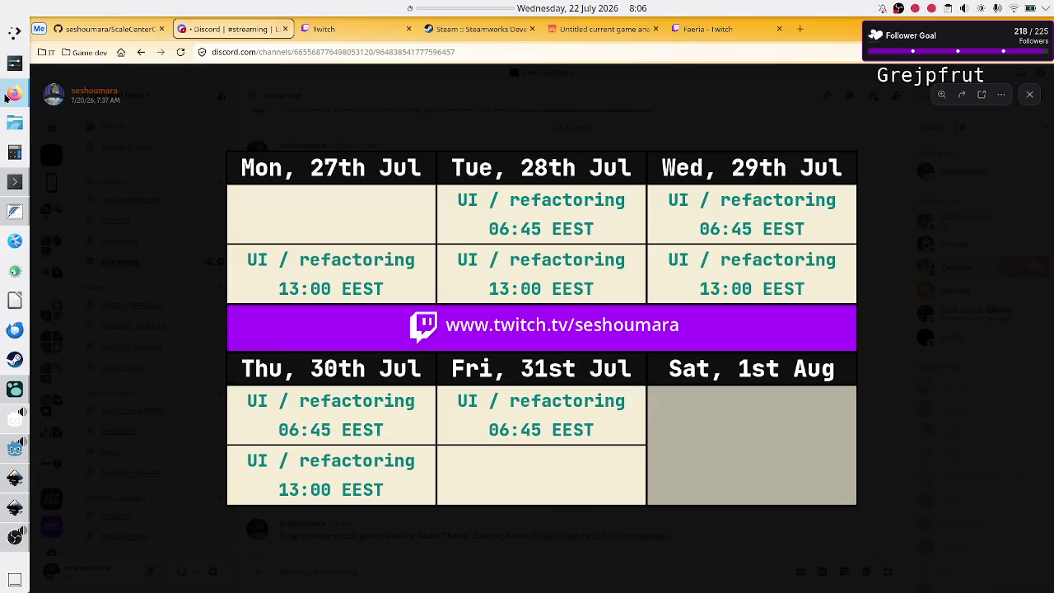
- Open the untitled game's public itch.io page, run the build and start from the title menu
left_click(601, 29)
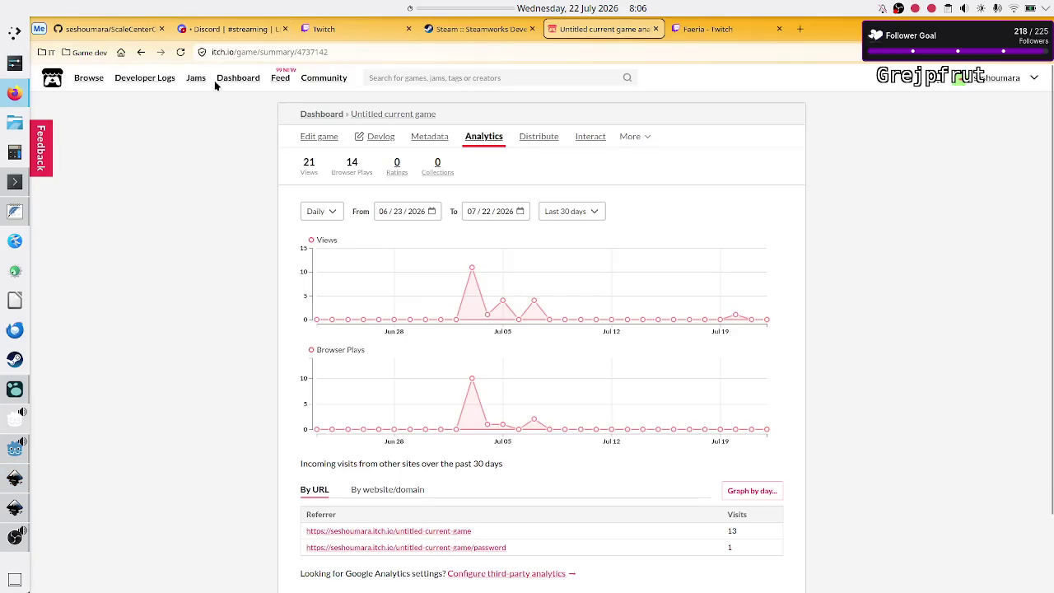
left_click(382, 112)
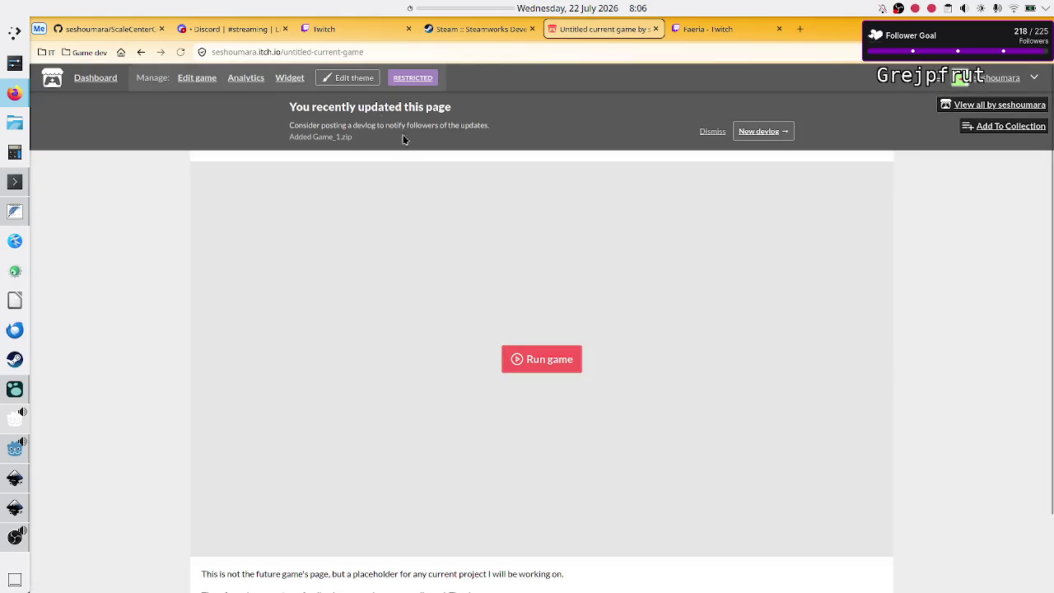
left_click(553, 360)
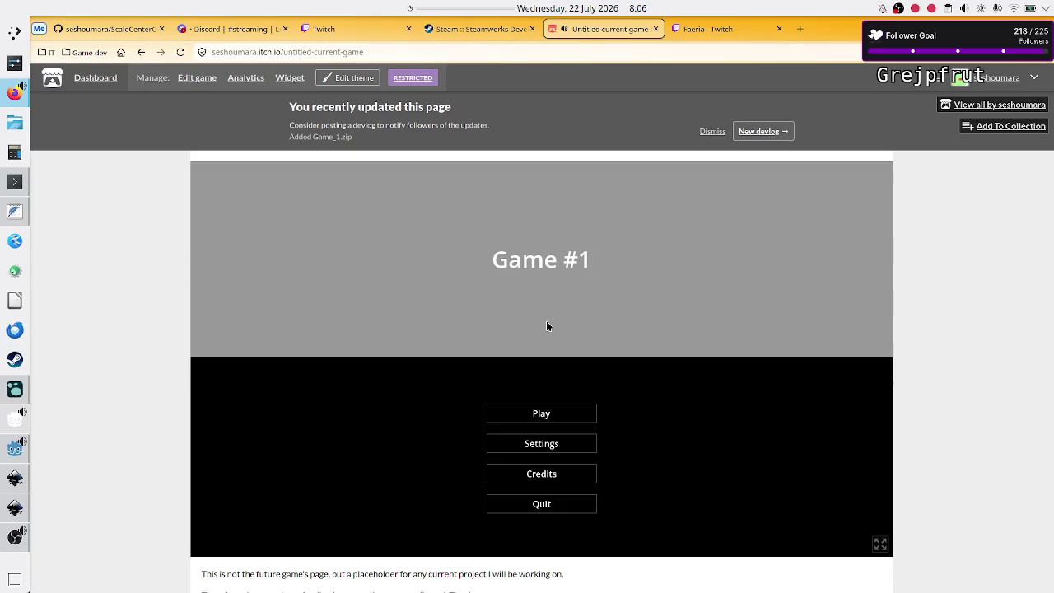
left_click(543, 414)
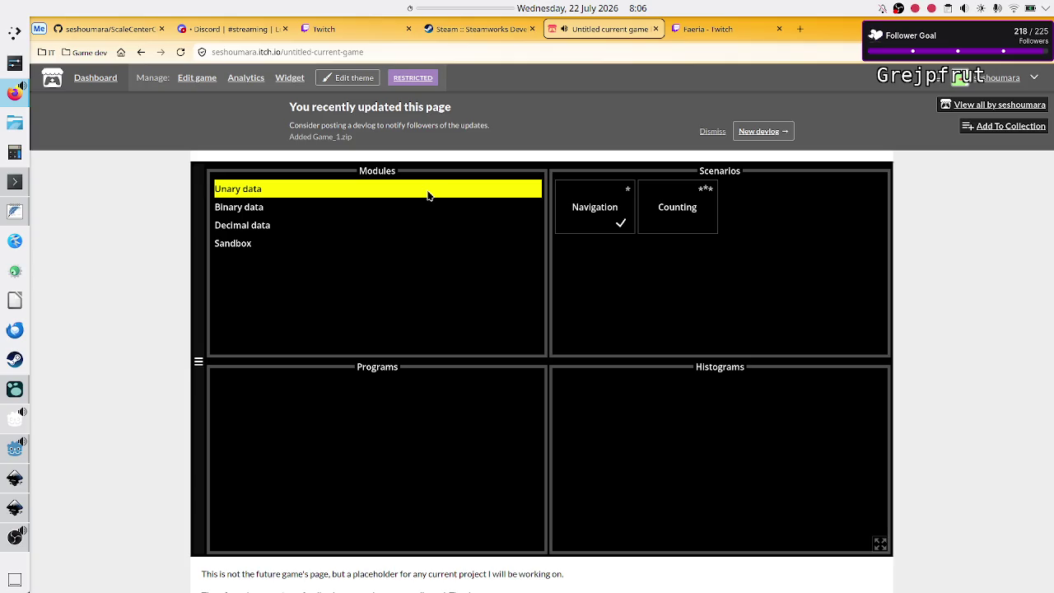
- Solve the Navigation scenario by running its Test program through all validation tests
left_click(565, 198)
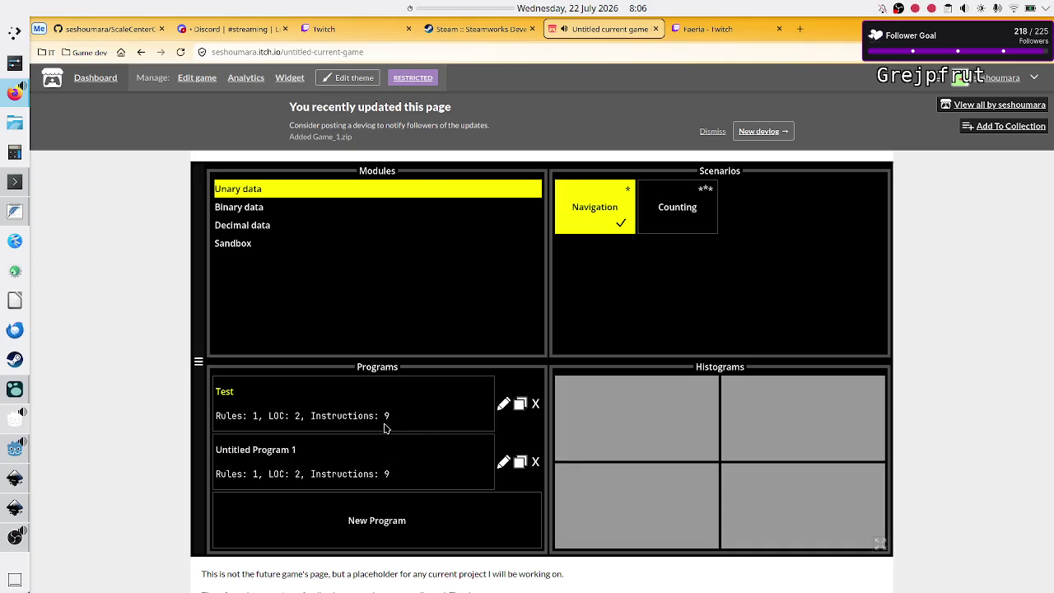
left_click(384, 428)
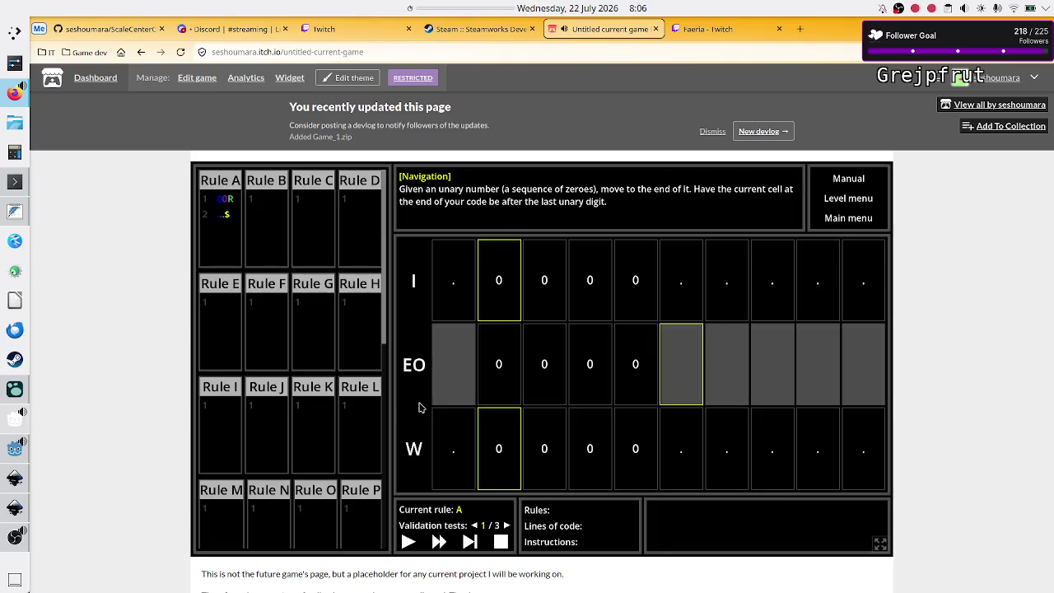
left_click(440, 548)
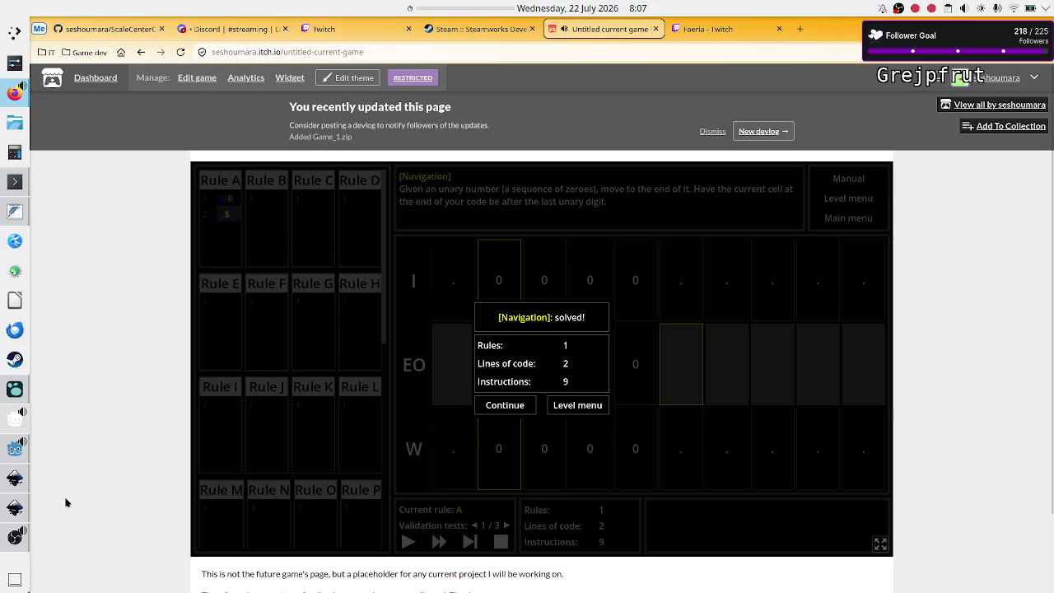
left_click(16, 508)
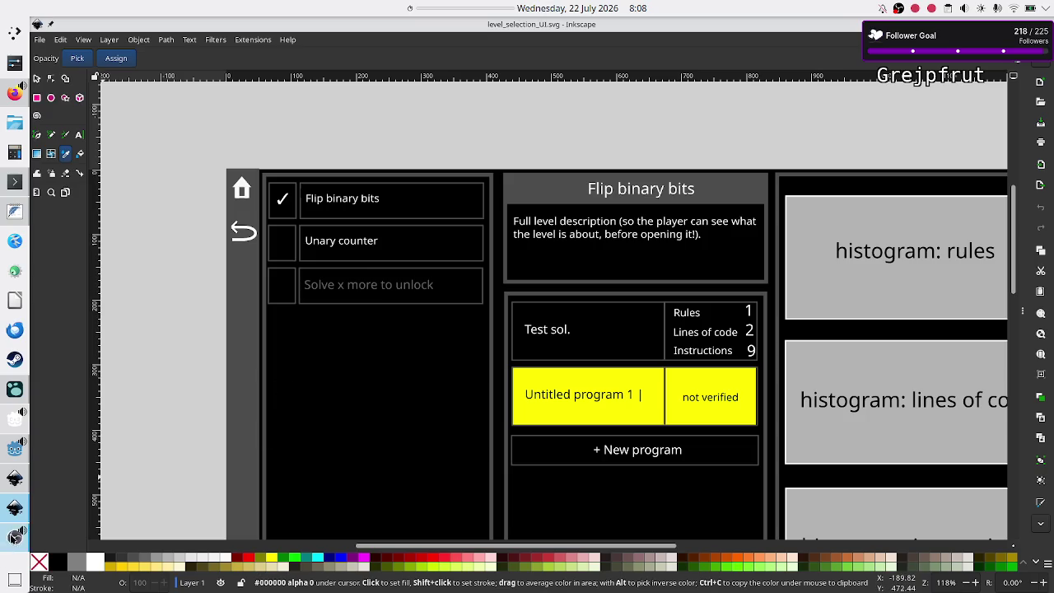
- Raise Inkscape's level_selection_UI.svg mockup over the browser game
mouse_move(17, 488)
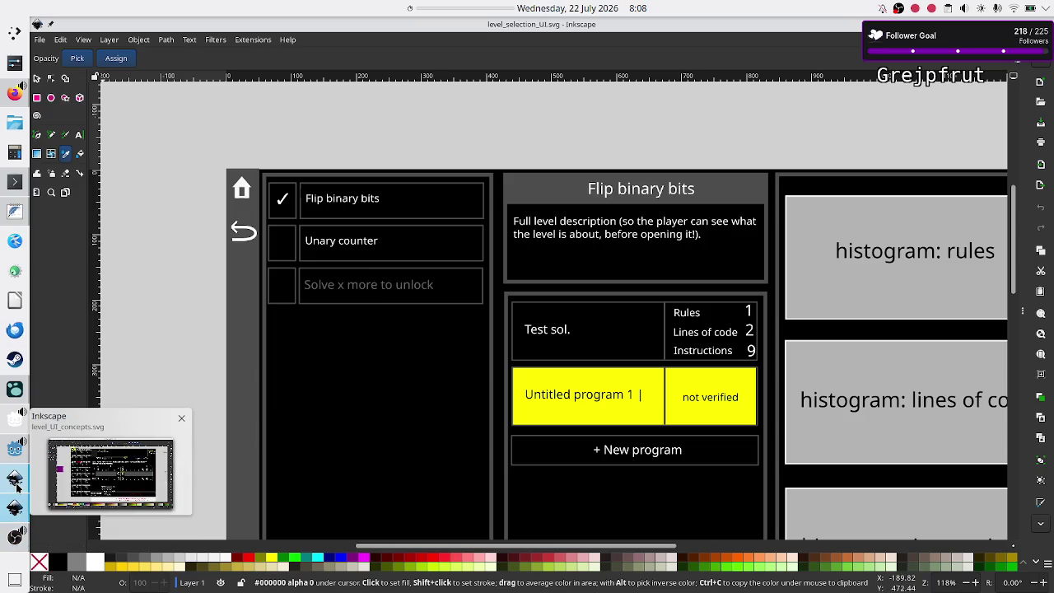
- Compare the solved game with the Inkscape mockup, mute the game's tab, and return to Godot
mouse_move(15, 537)
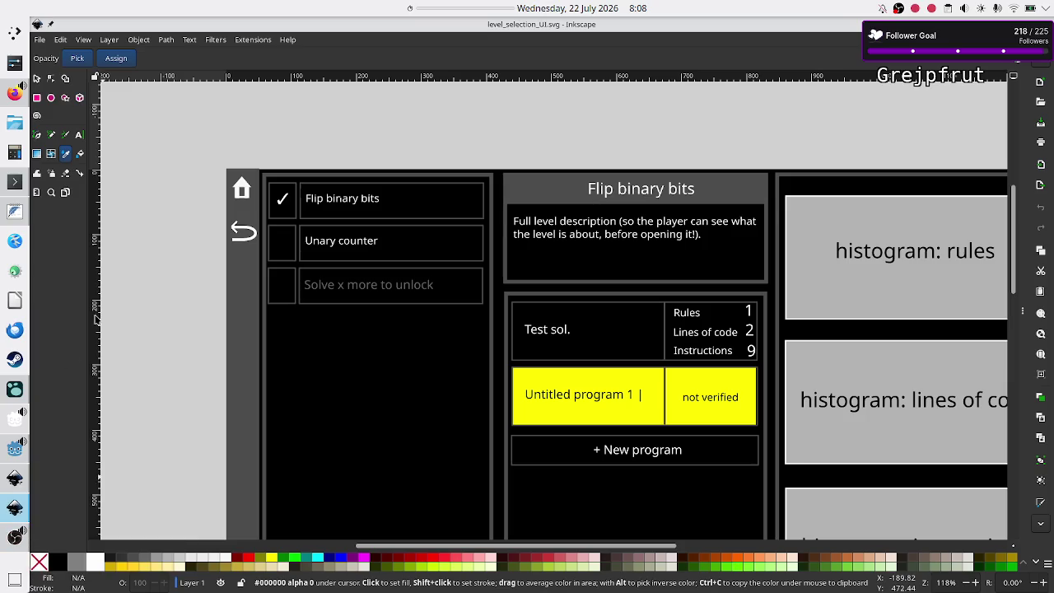
left_click(12, 100)
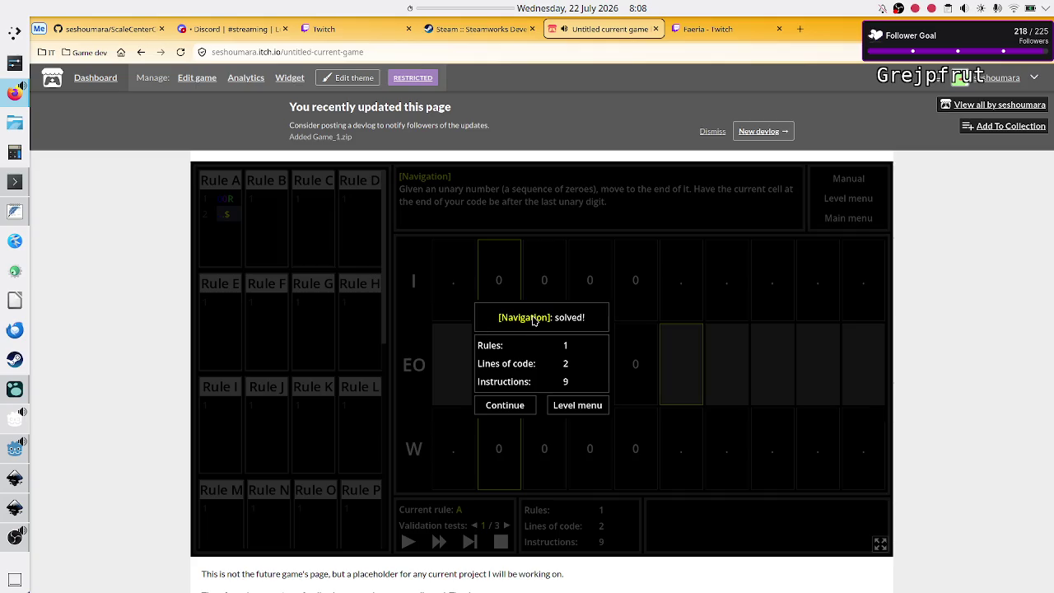
key("alt+Tab")
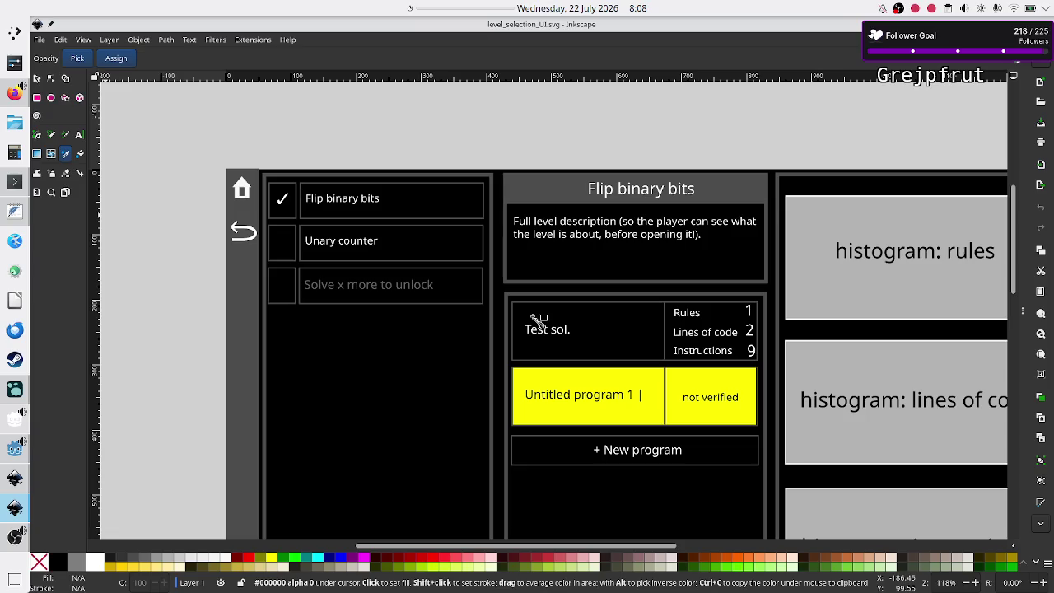
left_click(14, 92)
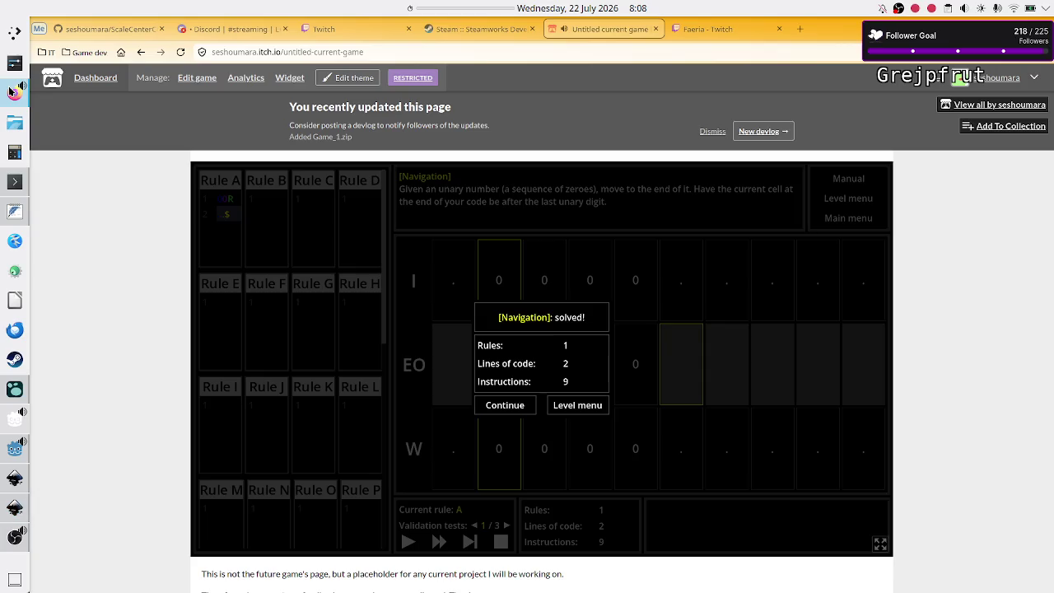
left_click(564, 32)
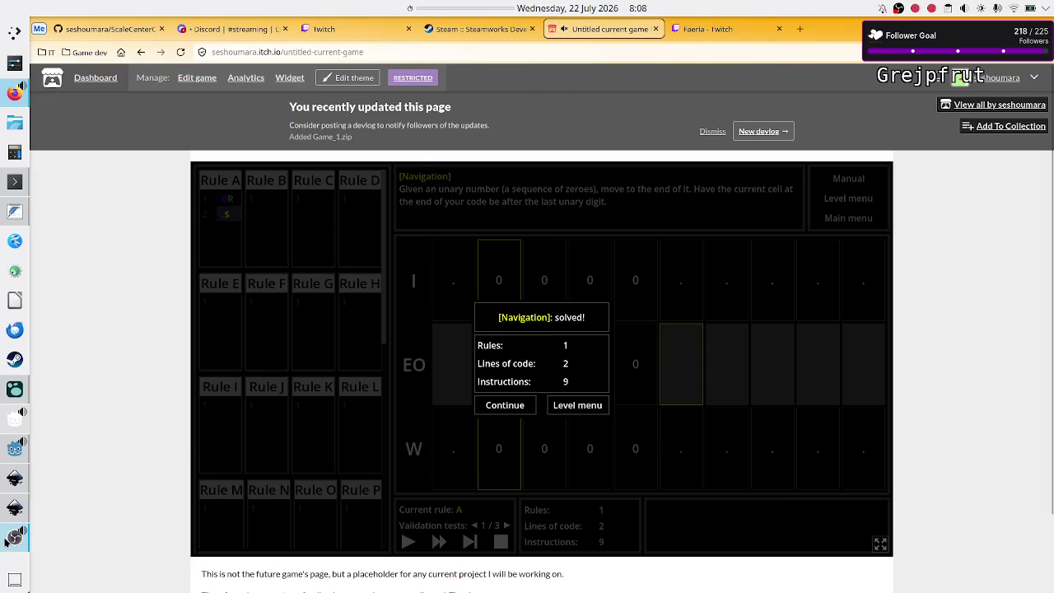
mouse_move(11, 517)
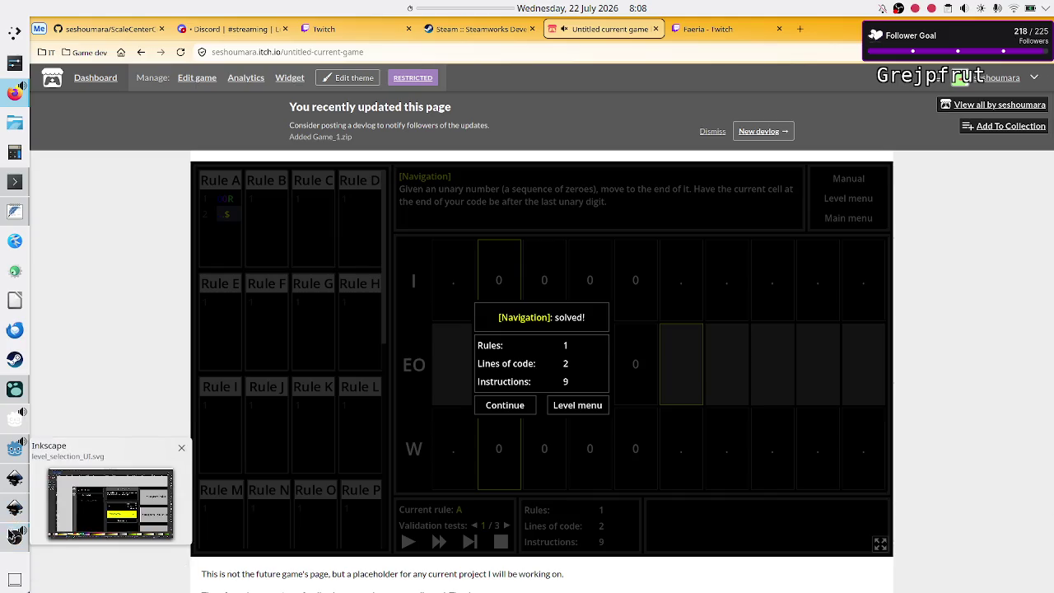
left_click(12, 460)
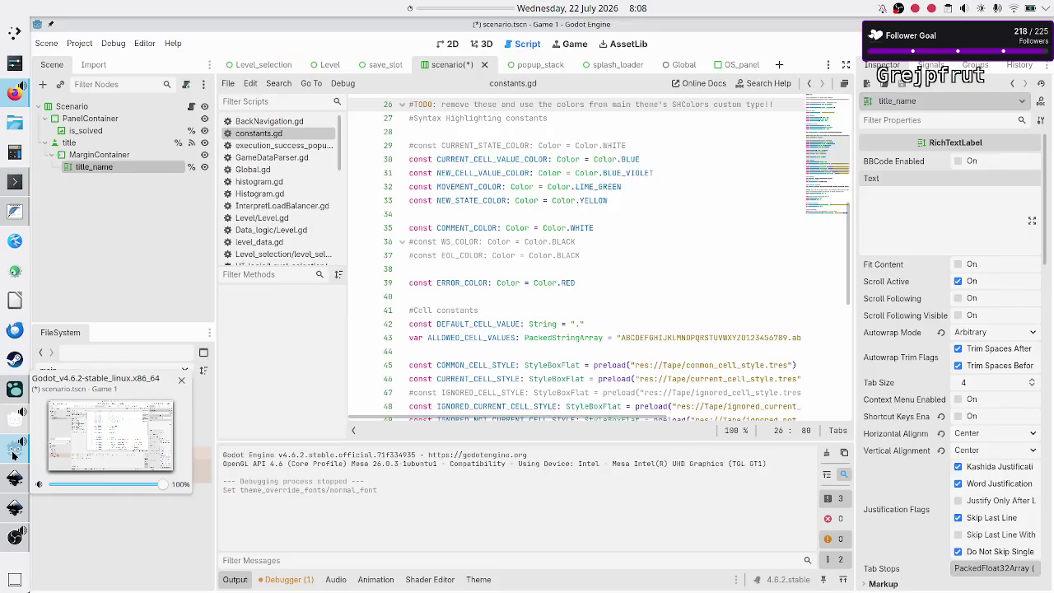
- Run the project, then run the Level_selection scene alone and compare it with the Inkscape mockup
key("F5")
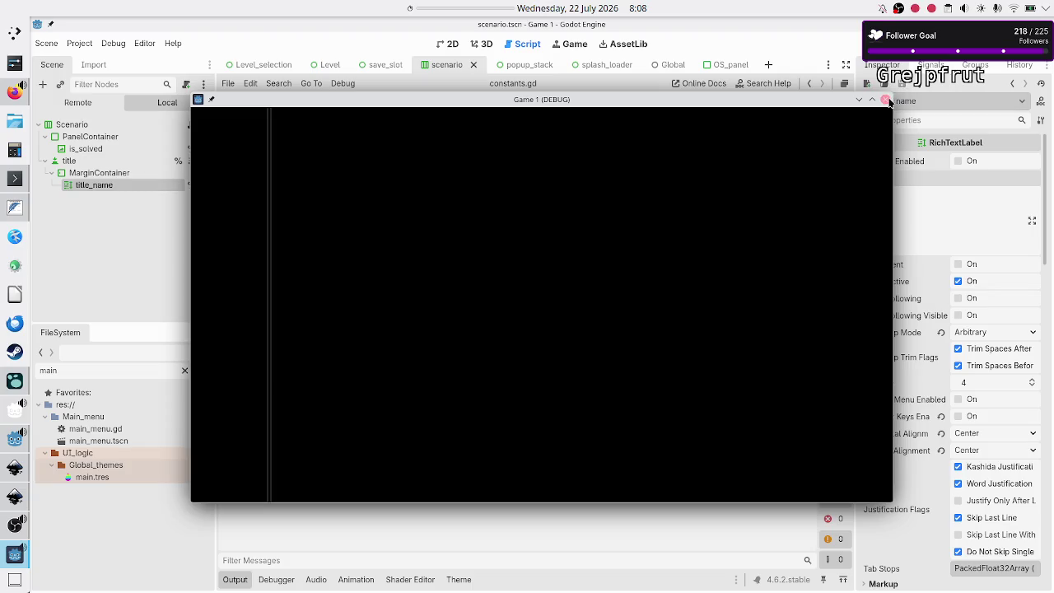
left_click(885, 99)
left_click(264, 64)
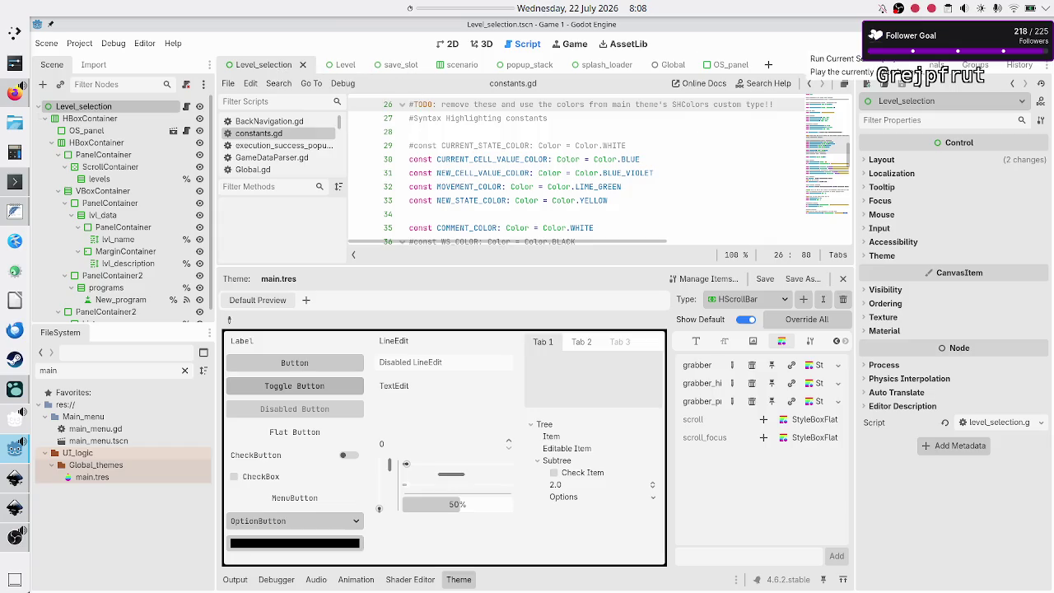
left_click(873, 43)
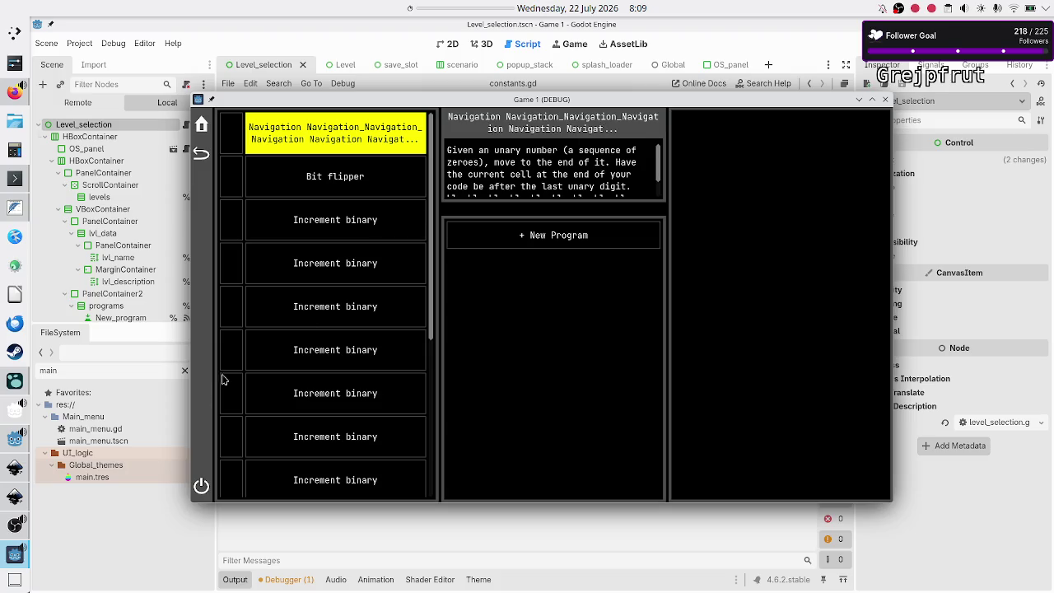
mouse_move(15, 498)
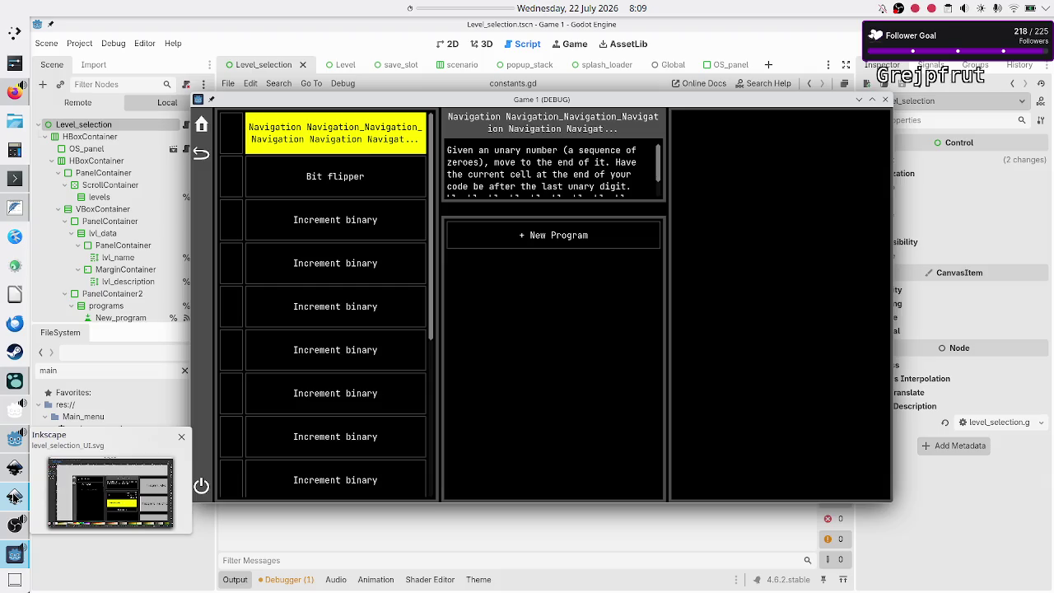
left_click(15, 497)
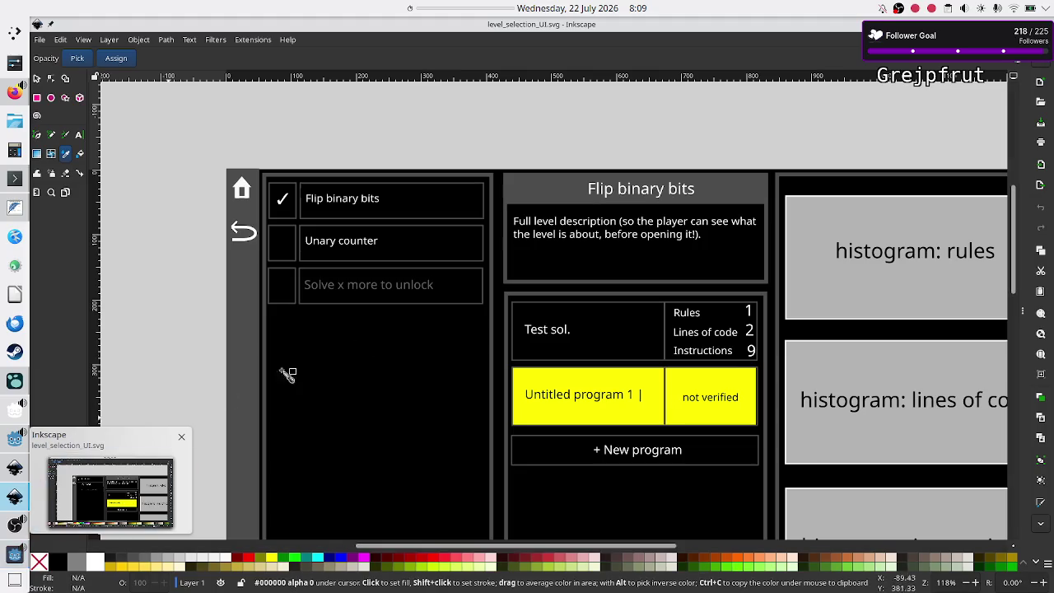
- Bring level_UI_concepts.svg, with its rule grid and tape layout mockup, to the front
left_click(10, 471)
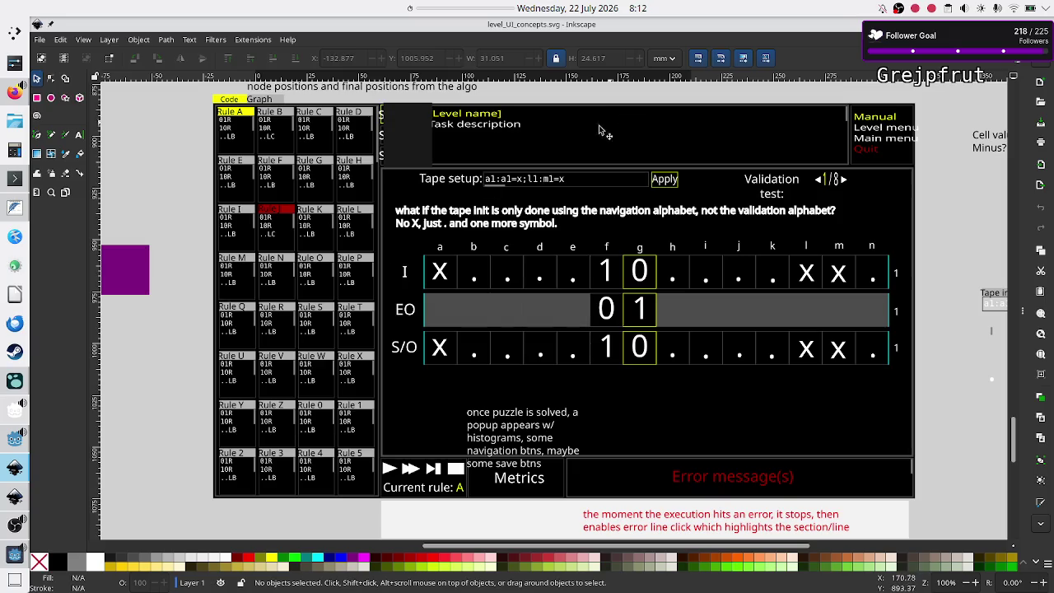
- Switch to the itch.io game showing Navigation solved with 1 rule, 2 lines, 9 instructions
left_click(15, 91)
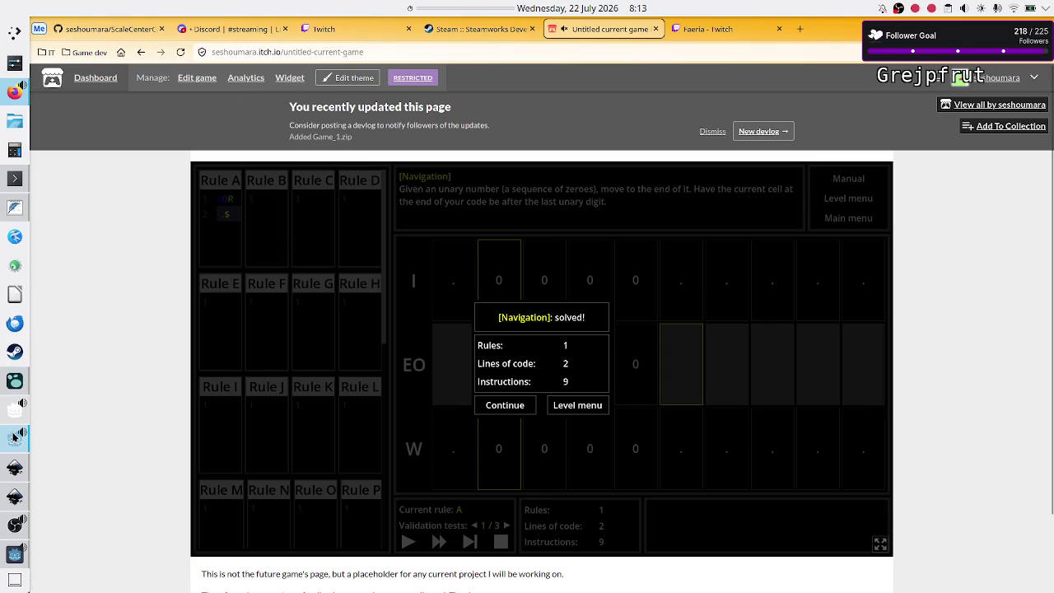
- Bring Logseq forward and step through the Jul 21st Game 1 notes
left_click(15, 384)
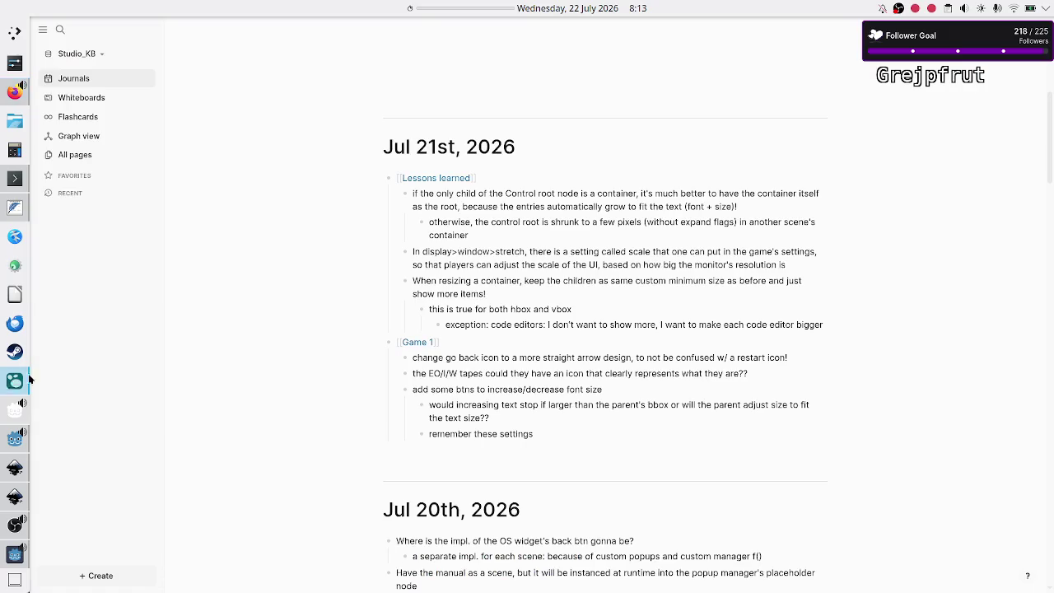
left_click(499, 343)
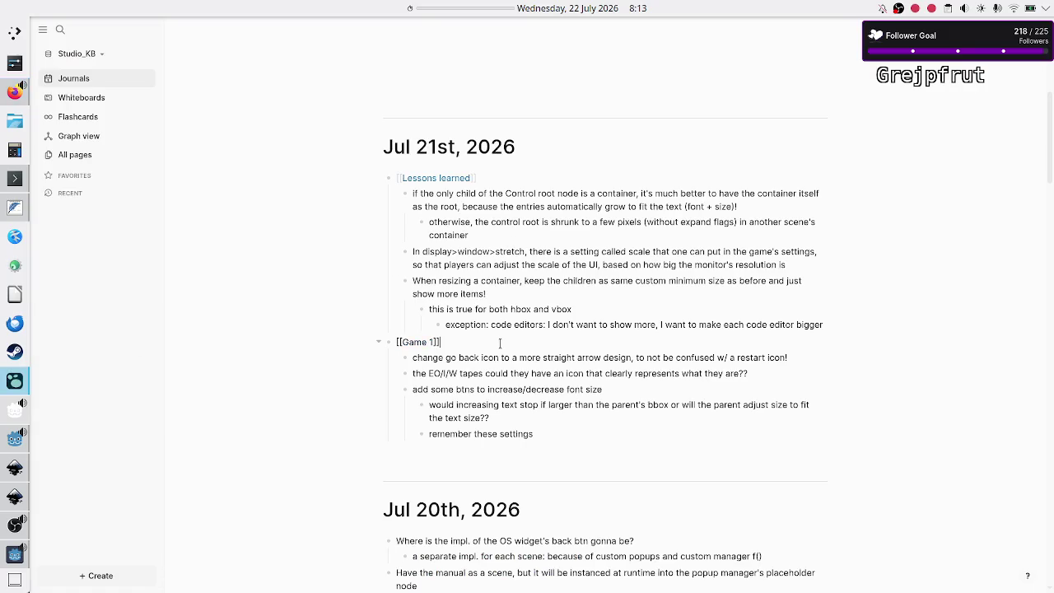
key("Down")
key("Down")
key("Down")
key("Up")
key("Up")
key("Down")
key("Down")
key("Down")
- Open the blank Jul 22nd, 2026 journal page, then go back to all journals
scroll(500, 344, "up", 3)
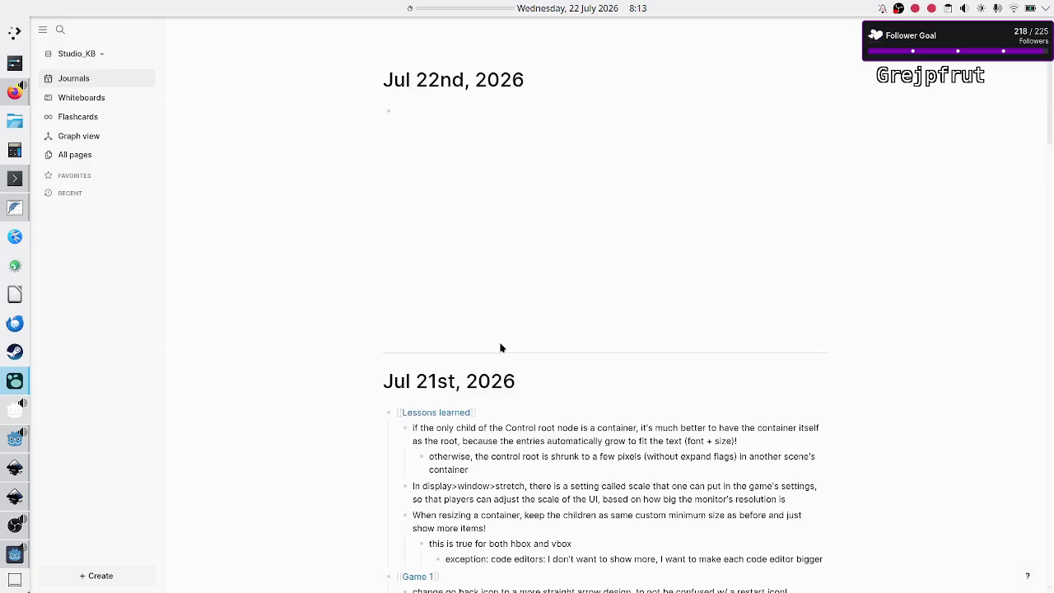
left_click(425, 101)
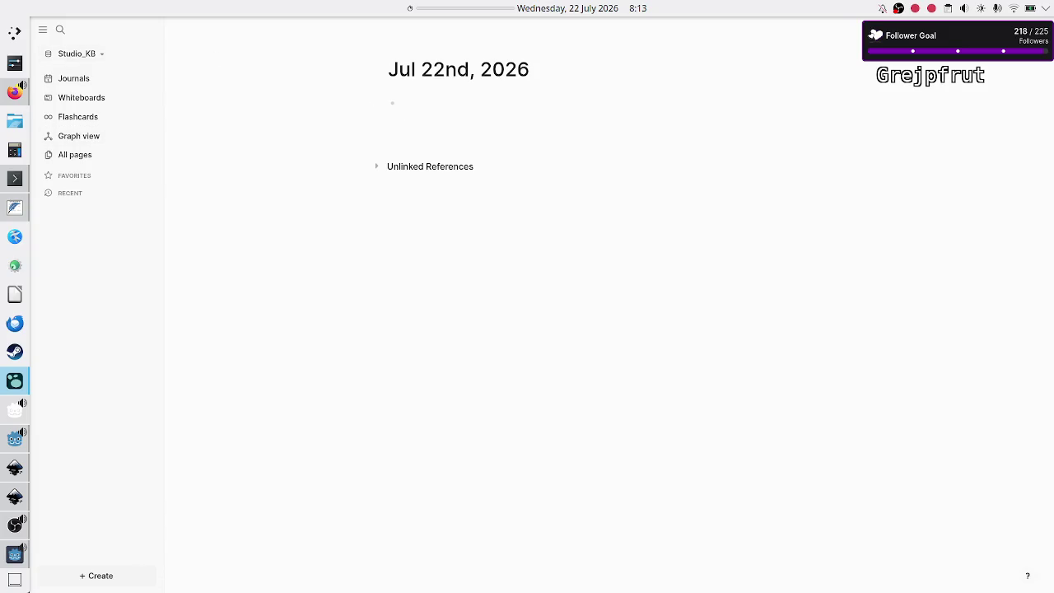
key("g")
key("j")
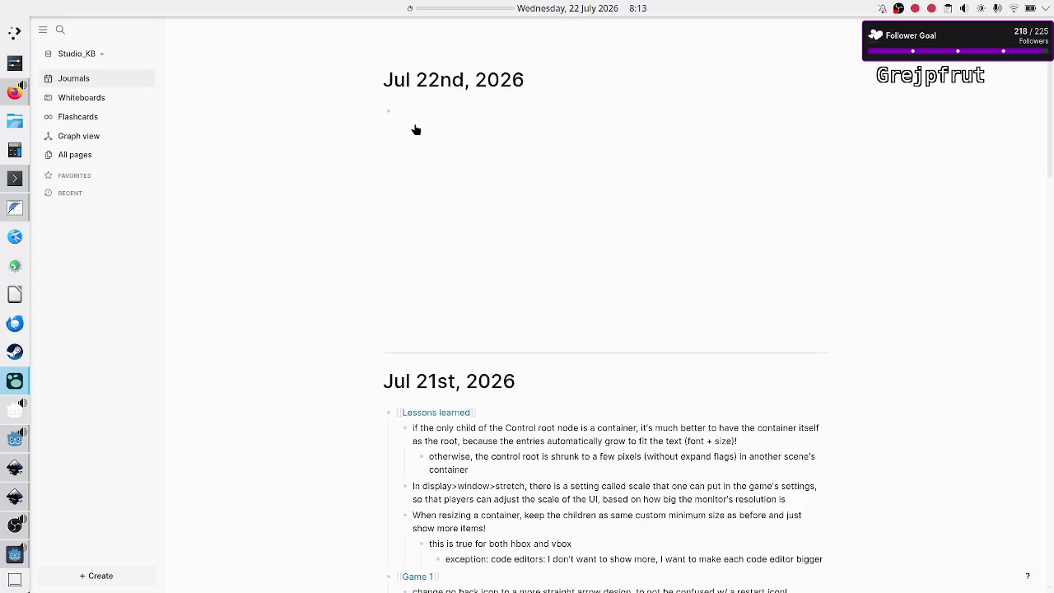
- Add a [[Game 1]] note limiting level-name length to at most 2 rows in level selection
type("[[")
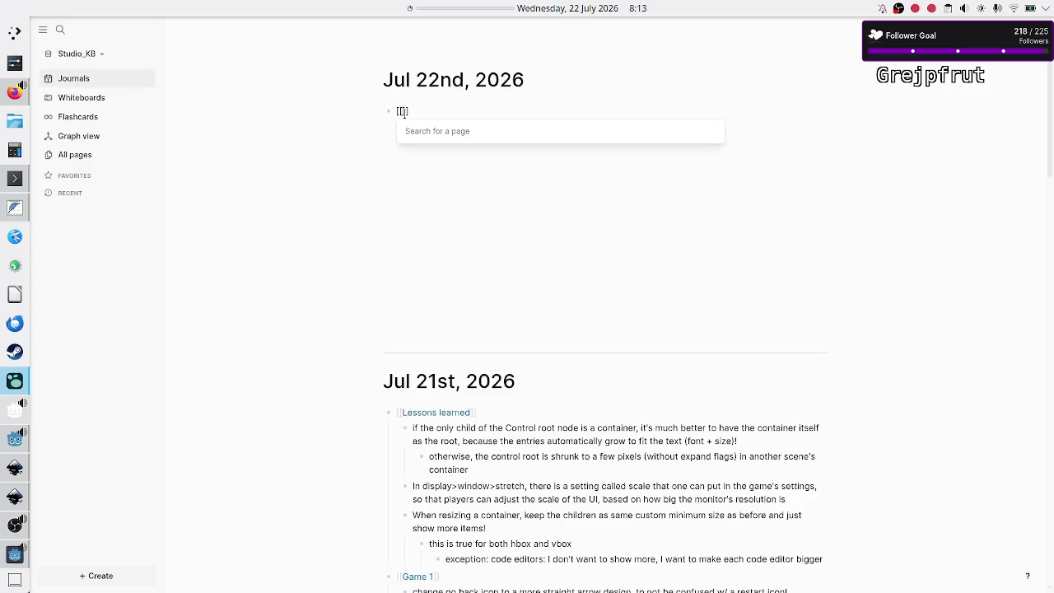
type("Gam")
key("Return")
key("Return")
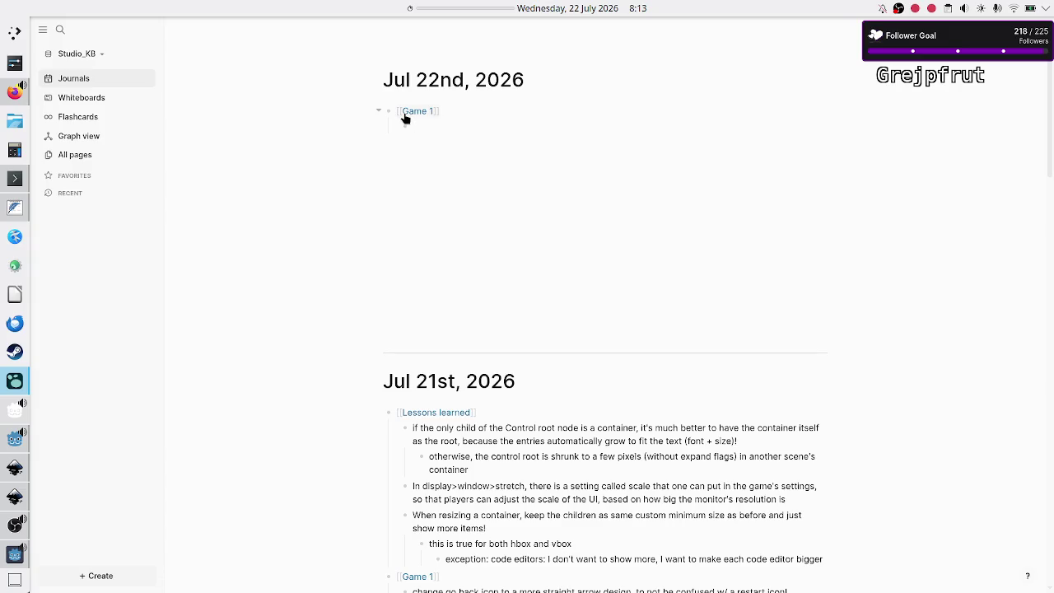
type("the lvl na")
type("me is ")
type("se")
key("BackSpace")
key("BackSpace")
key("BackSpace")
key("BackSpace")
key("BackSpace")
key("BackSpace")
type("has a limit on nr of chars")
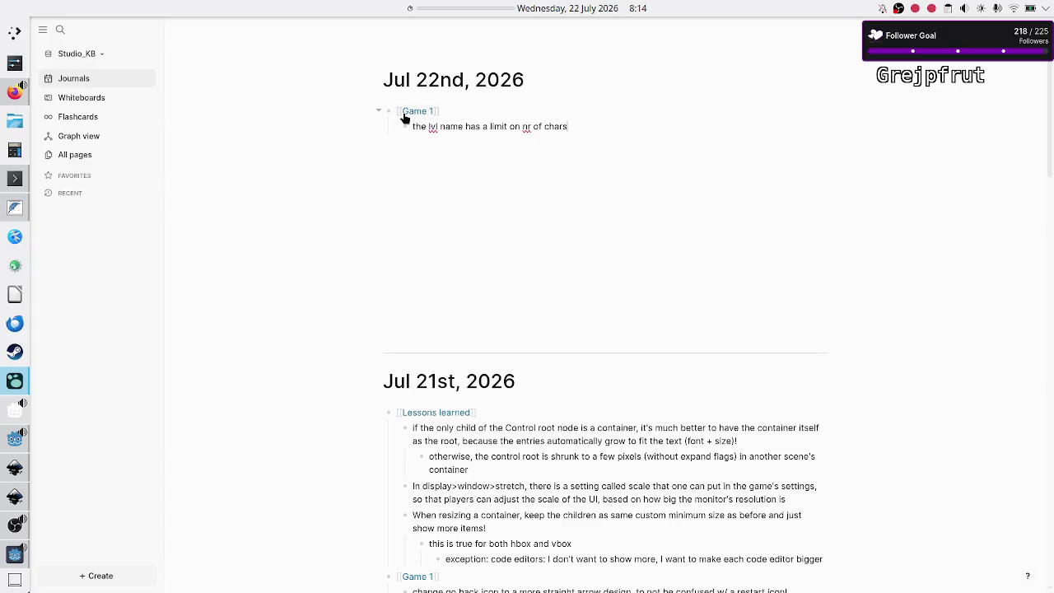
type(", so that in ")
type("level select")
type("ion UI")
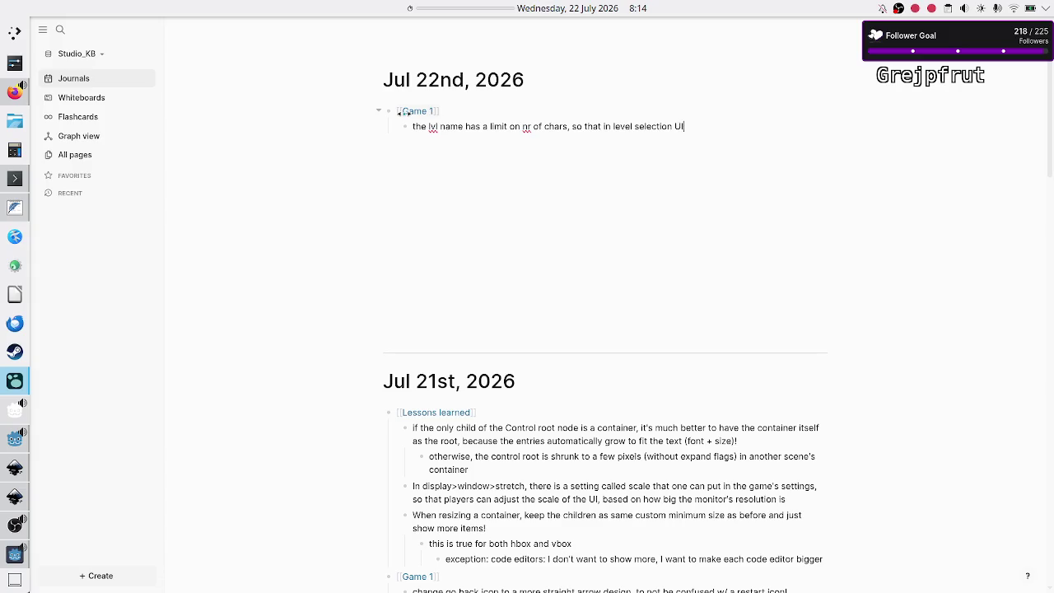
type(" it can occupy at most 2 rows in the R")
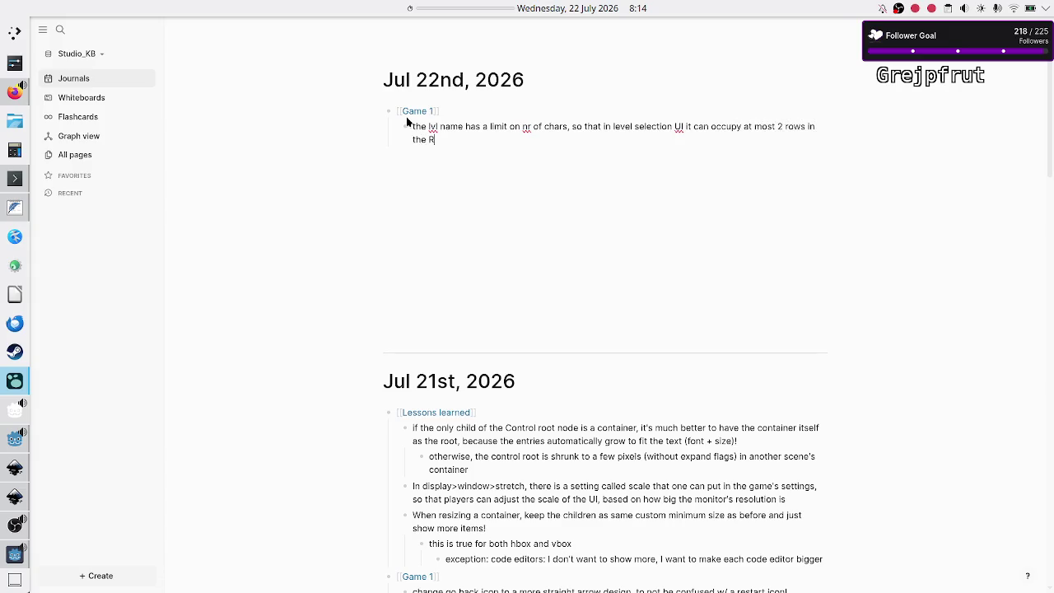
type("TL")
key("BackSpace")
- Note putting level name and description side by side, with the success-popup message below or missing
type("to take advantage of")
key("BackSpace")
key("BackSpace")
key("BackSpace")
key("BackSpace")
type("Level U")
type("I: ")
type("have the lvl n")
type("ame a")
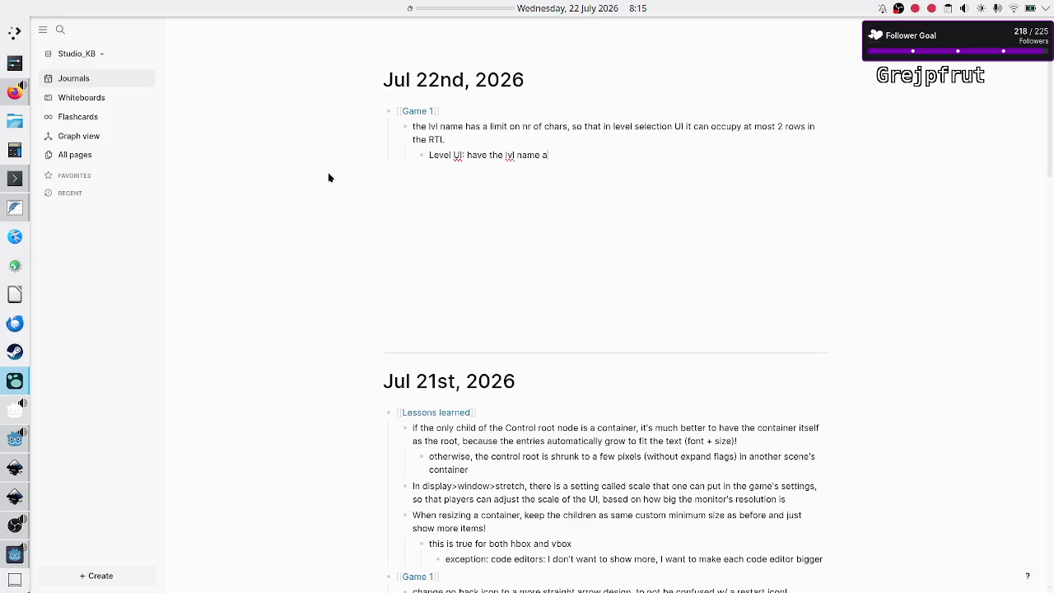
type("nd description side b")
type("y side")
type(", to redu")
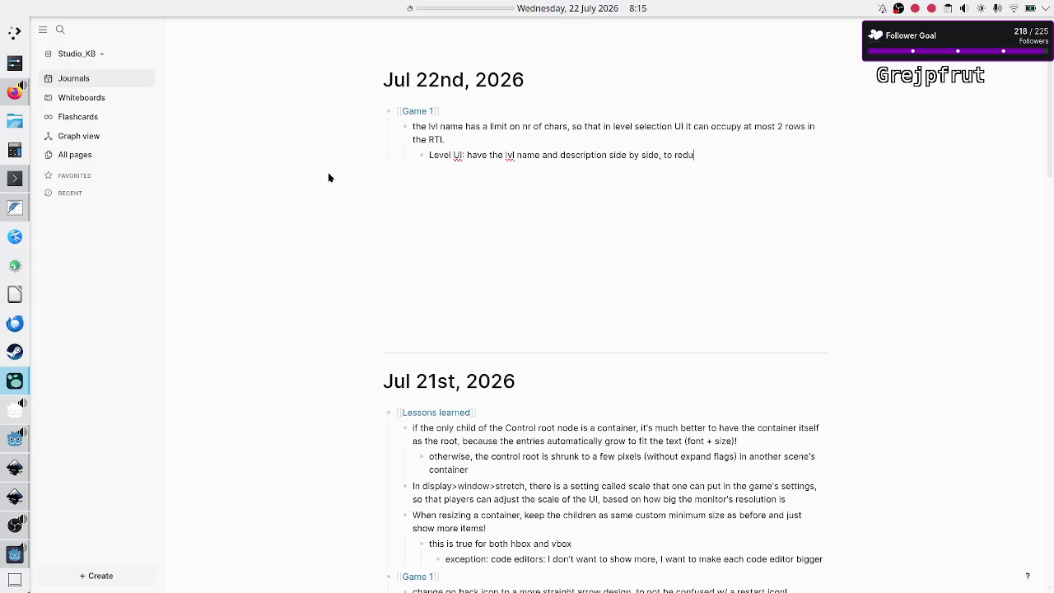
type("ce vertical space and use more horizontal space")
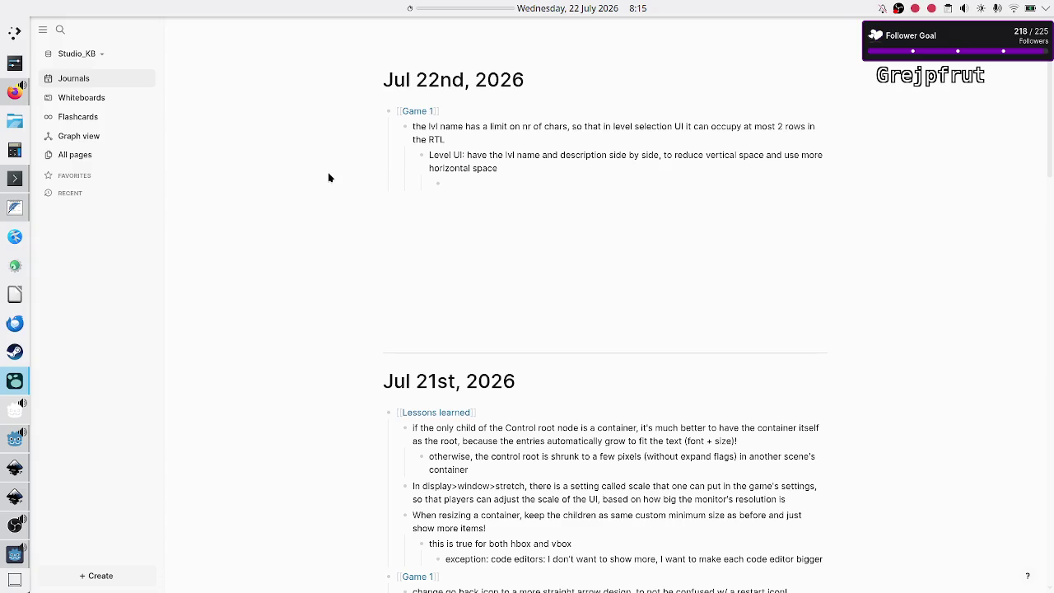
type("success po")
type("pup:")
type(" have the top section be just")
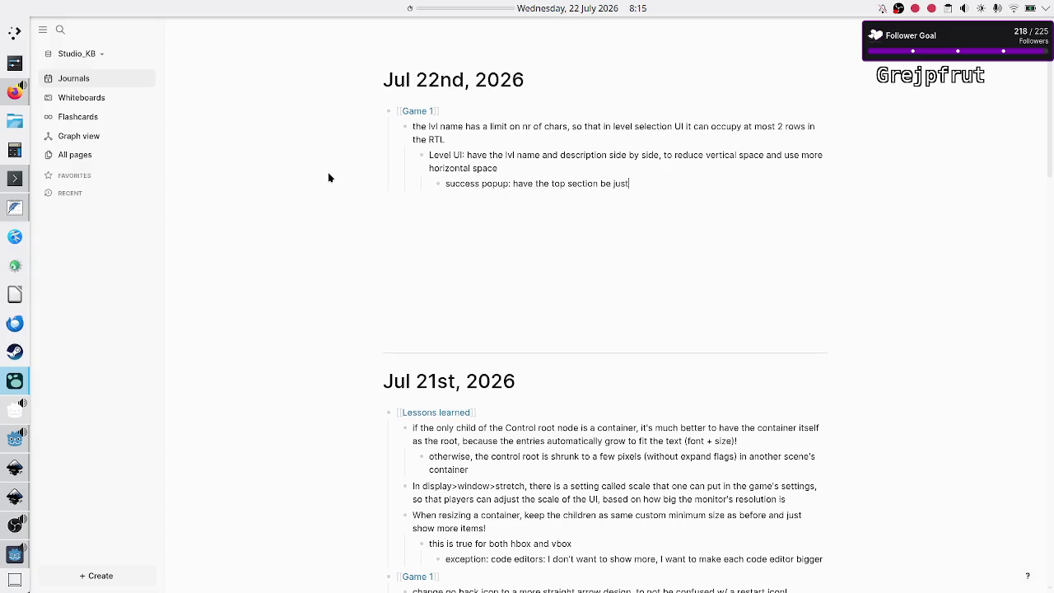
type(" for the lvl name")
type(" (2 rows)")
type(" and ")
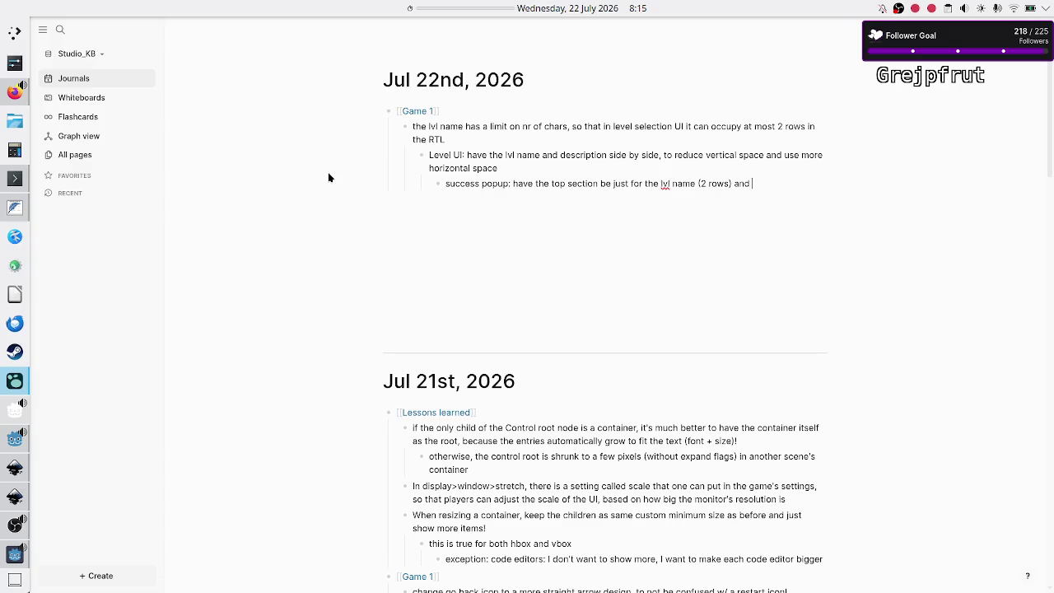
type("the ")
type("is solved\" m")
type("sg bel")
type("ow an")
key("BackSpace")
key("BackSpace")
key("BackSpace")
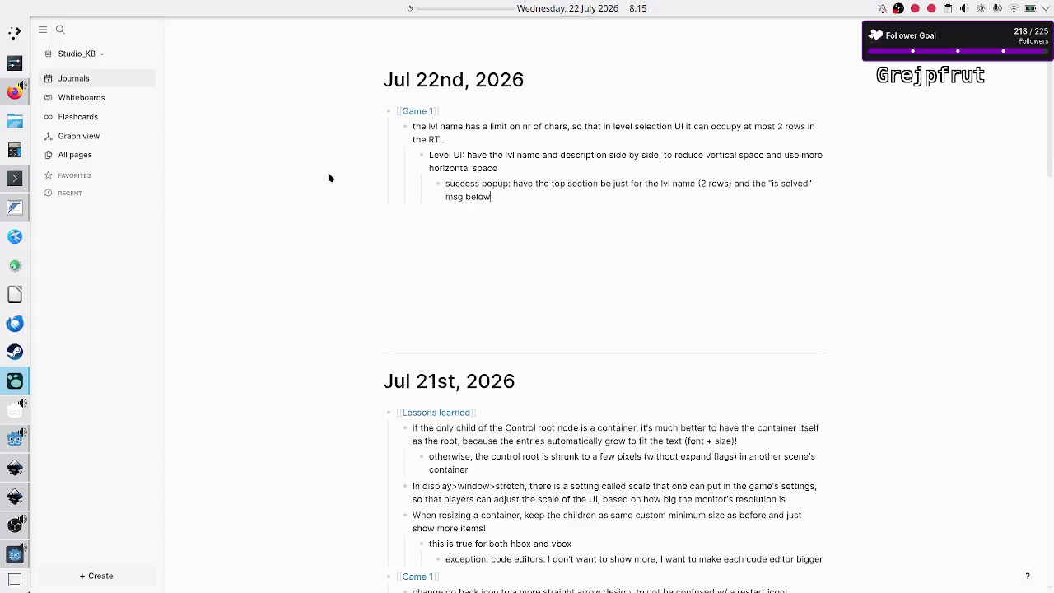
key("BackSpace")
key("BackSpace")
key("BackSpace")
key("BackSpace")
type("msg below")
type(" or ju")
type("st missing")
- Return to Godot and place the cursor on line 36 of constants.gd
left_click(15, 439)
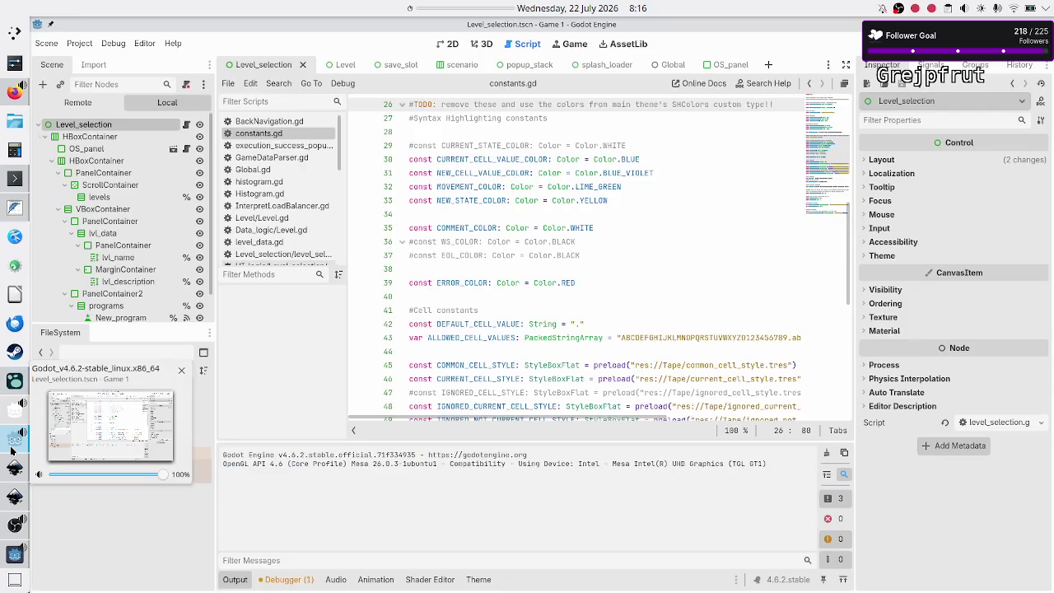
left_click(481, 241)
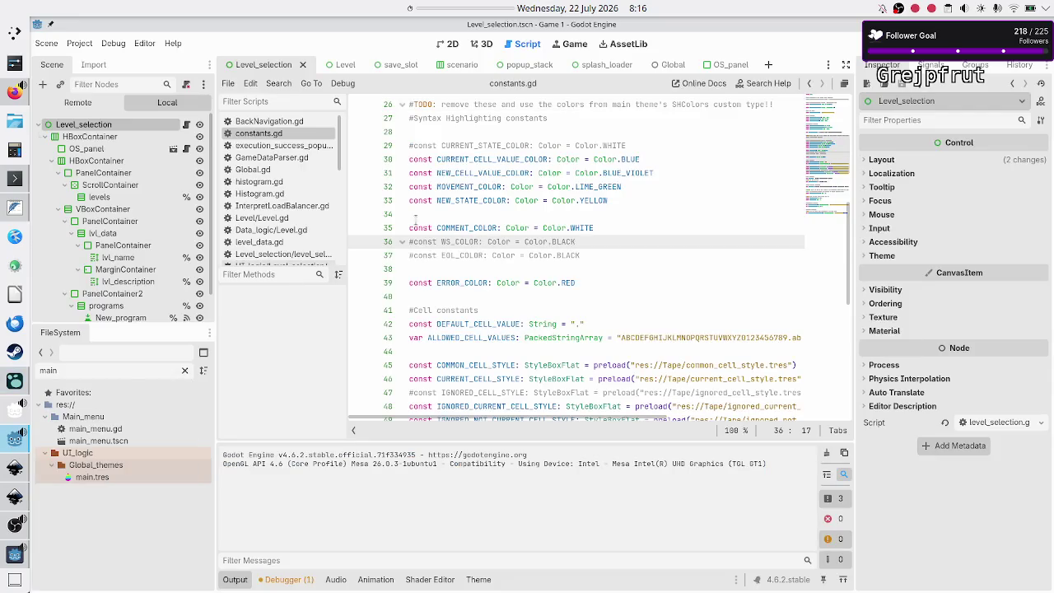
mouse_move(16, 95)
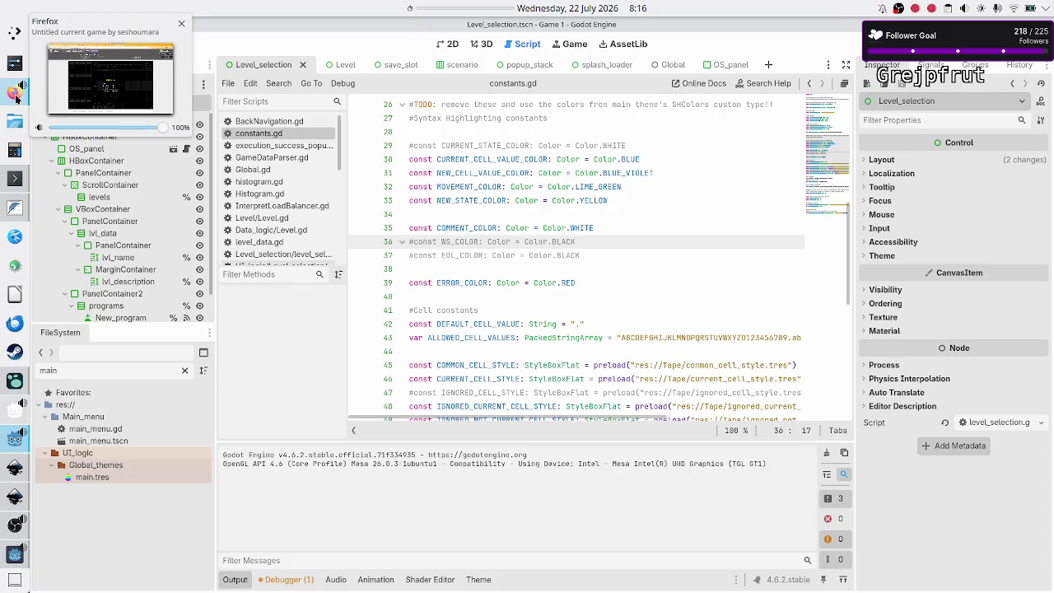
- Check the game's view and browser-play analytics on itch.io, then glance at Game 1 and return to Godot
left_click(16, 96)
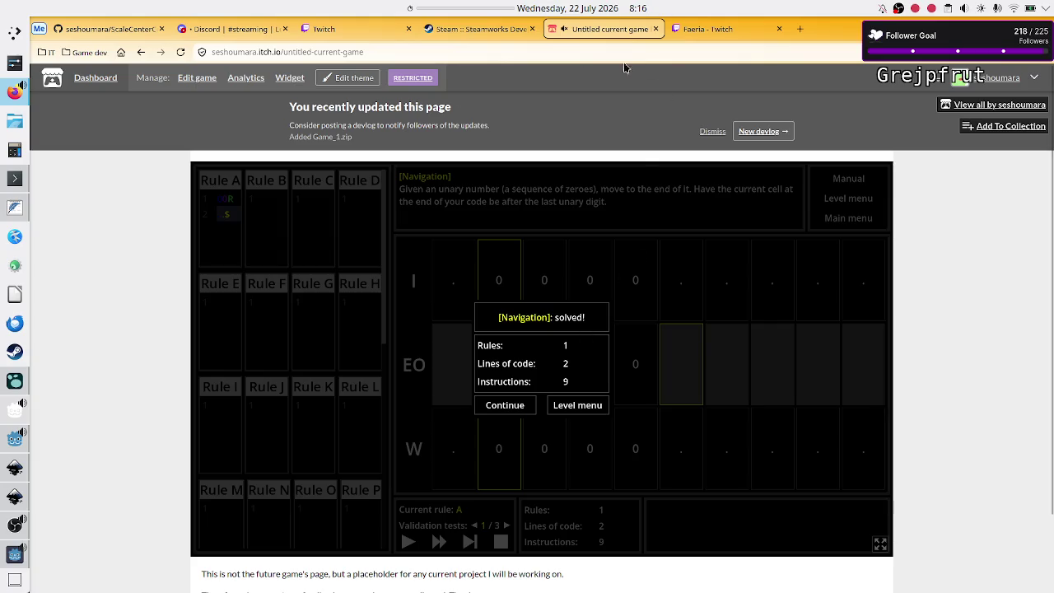
left_click(245, 77)
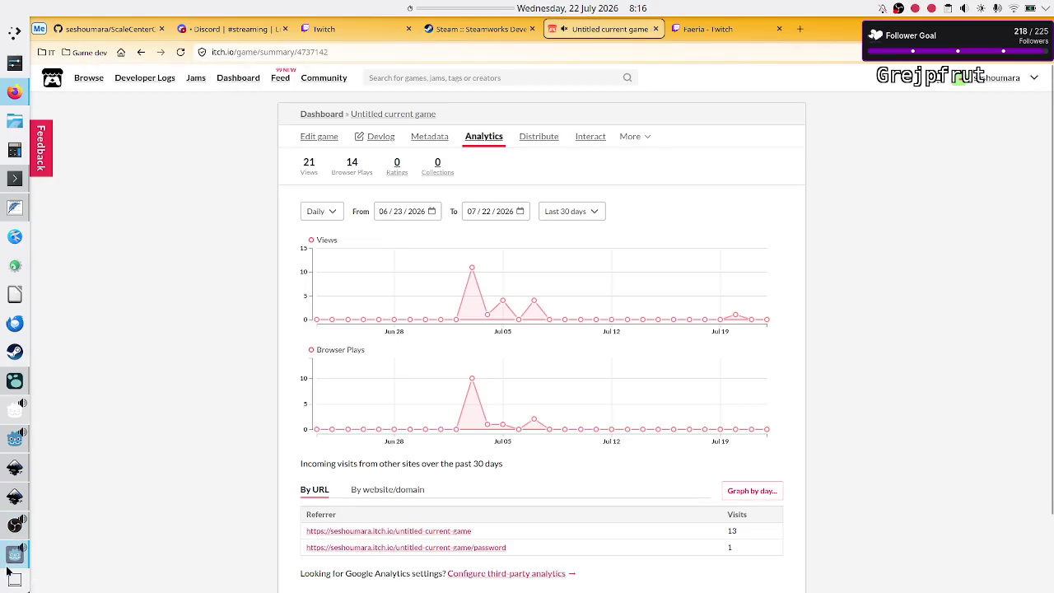
left_click(10, 560)
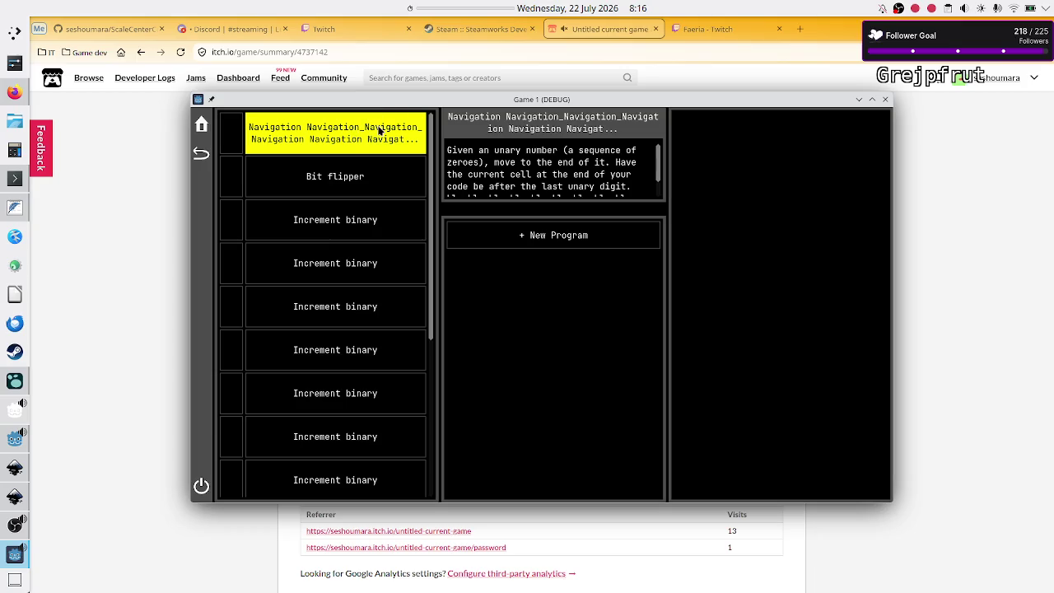
left_click(15, 439)
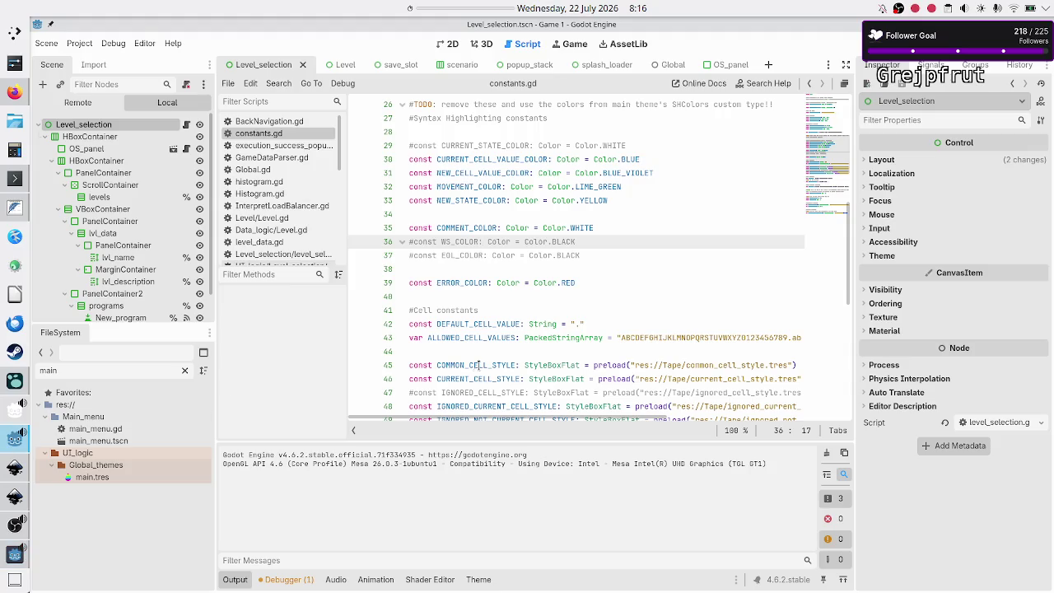
- Select the 'would increasing text…' font-size question block in the Logseq journal, then raise the Game 1 window
left_click(14, 383)
scroll(508, 348, "down", 5)
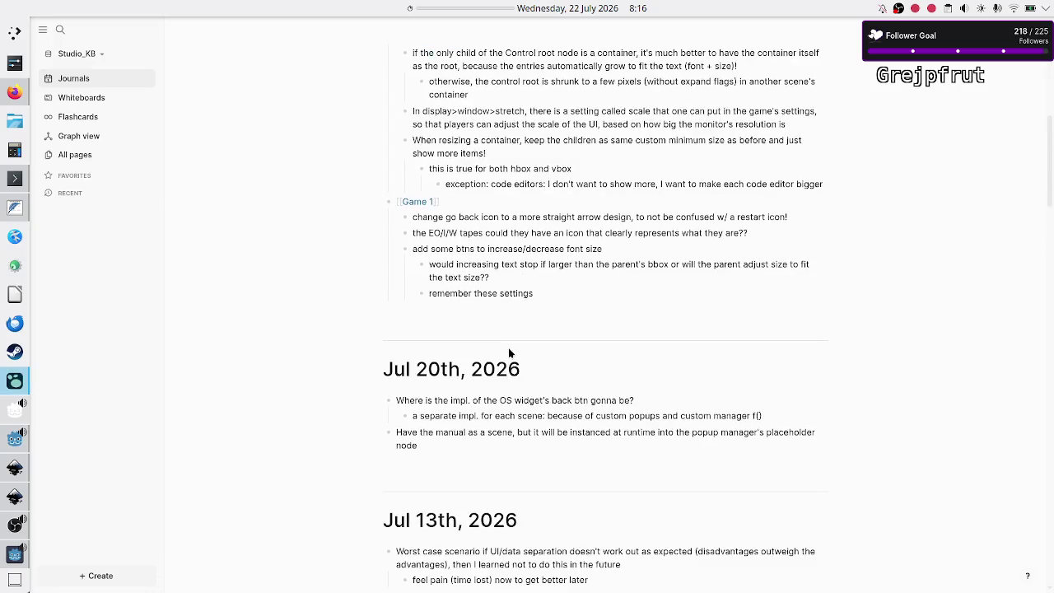
scroll(499, 243, "up", 1)
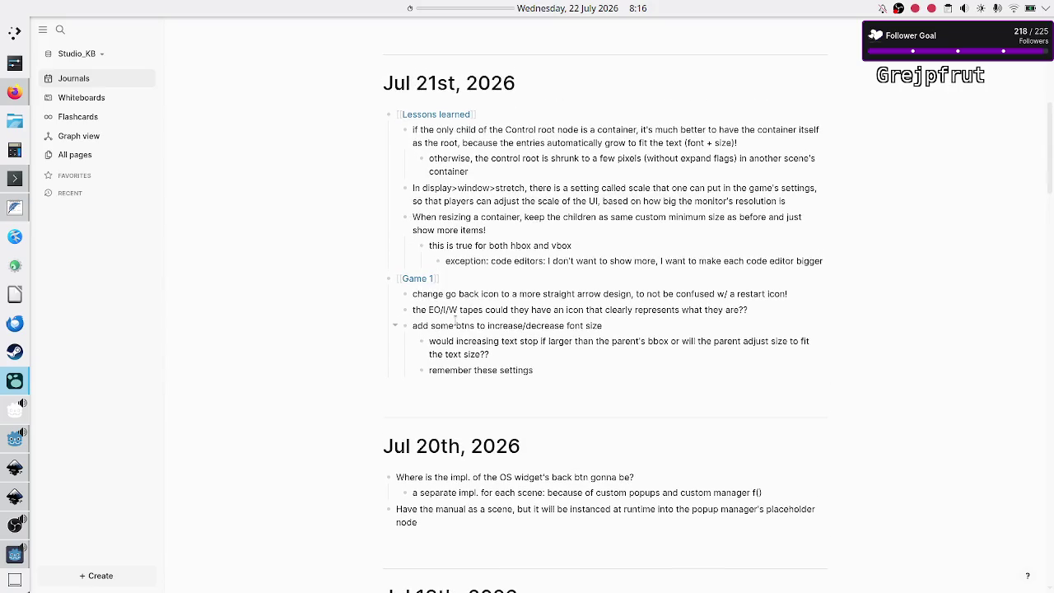
left_click_drag(476, 341, 618, 341)
left_click(617, 341)
left_click(632, 341, "shift")
triple_click(634, 340)
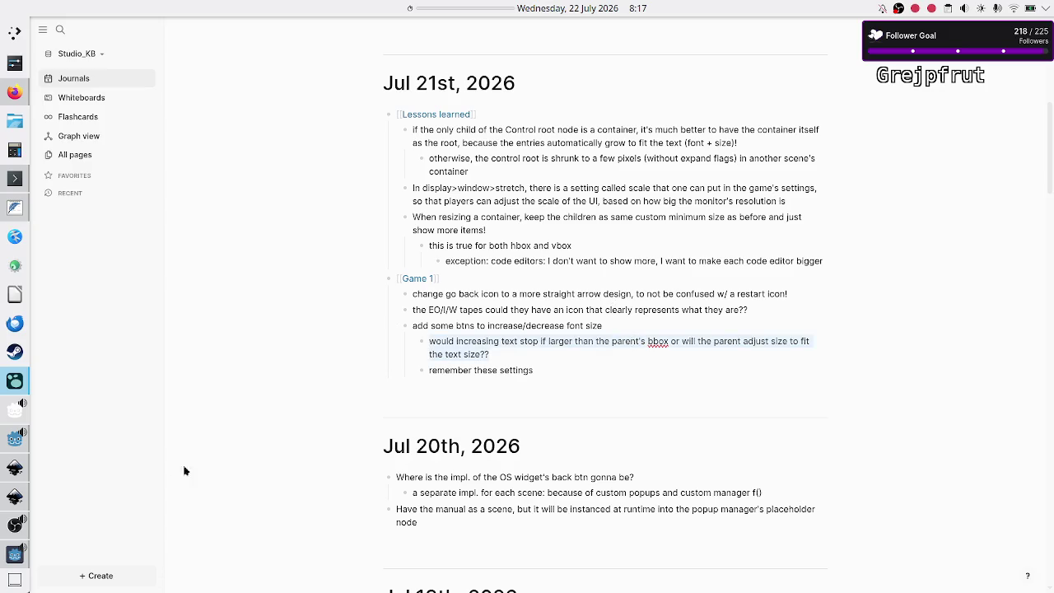
left_click(10, 556)
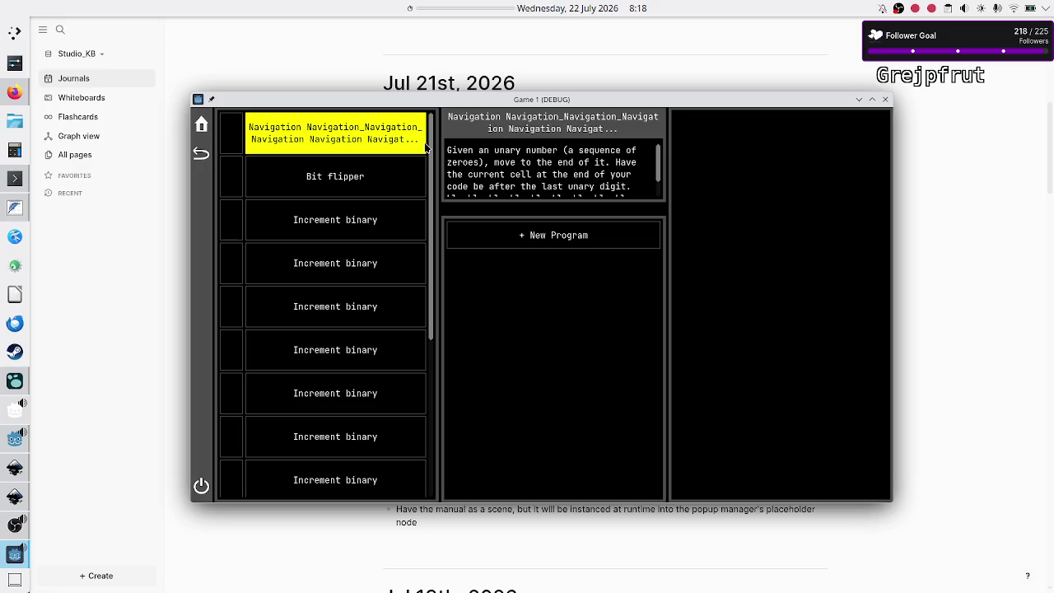
left_click_drag(462, 102, 481, 105)
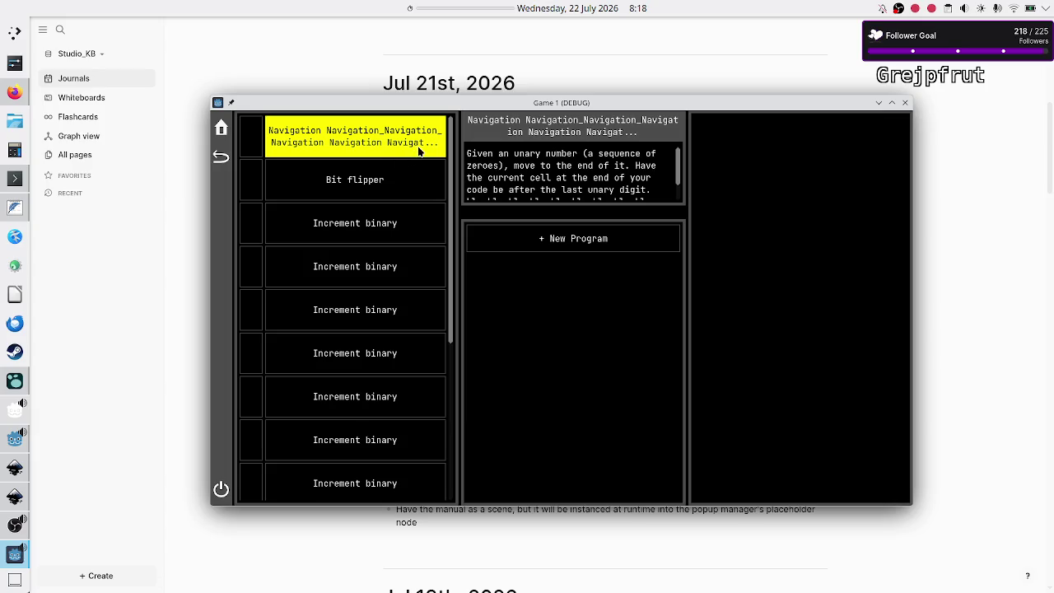
scroll(311, 324, "down", 5)
scroll(311, 325, "up", 5)
scroll(265, 134, "down", 1)
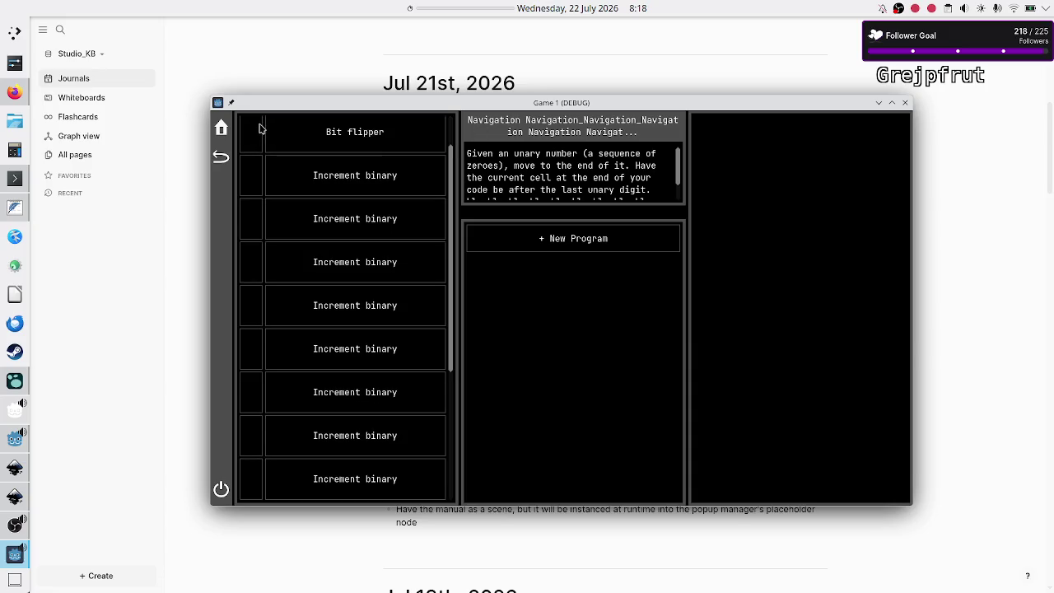
scroll(368, 224, "up", 1)
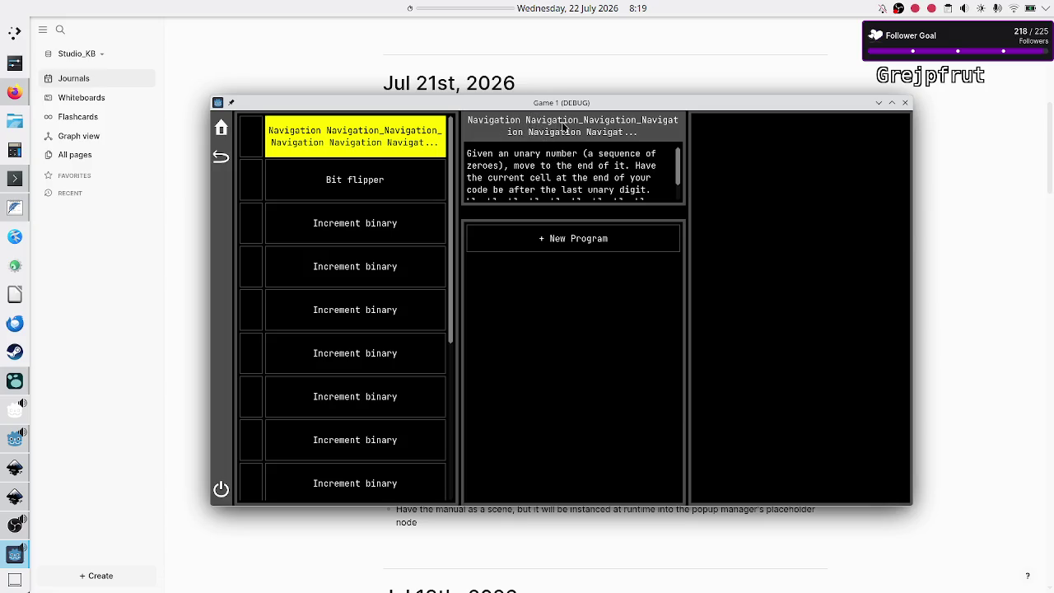
scroll(346, 297, "down", 3)
scroll(346, 296, "up", 3)
scroll(355, 161, "down", 3)
scroll(355, 161, "up", 3)
scroll(356, 161, "down", 3)
scroll(356, 160, "up", 3)
- Compare the Bit flipper and Navigation level details, peek at the Inkscape mockup, then close Game 1
left_click(349, 188)
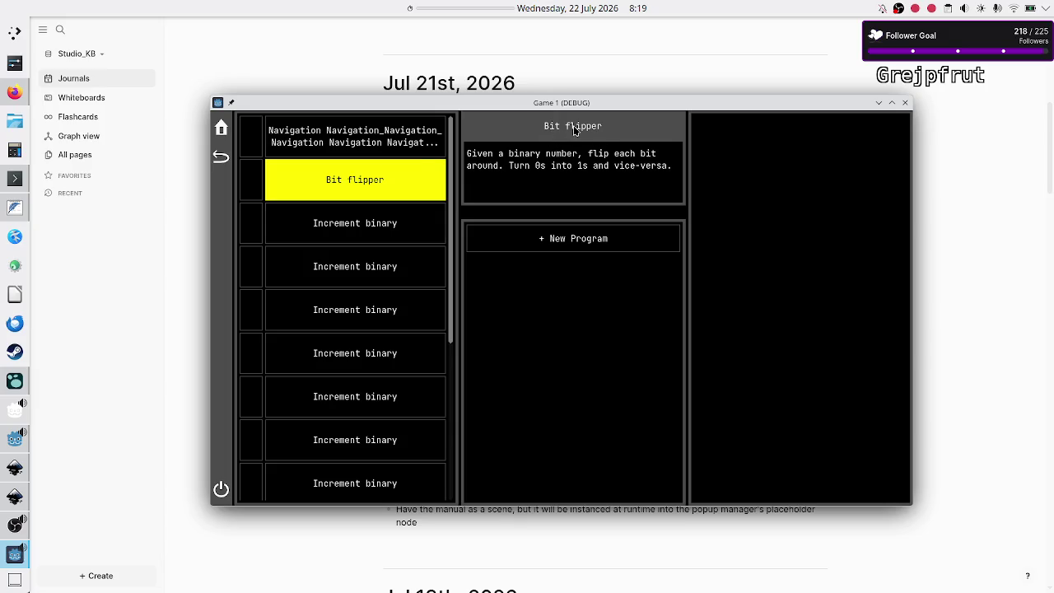
left_click(370, 138)
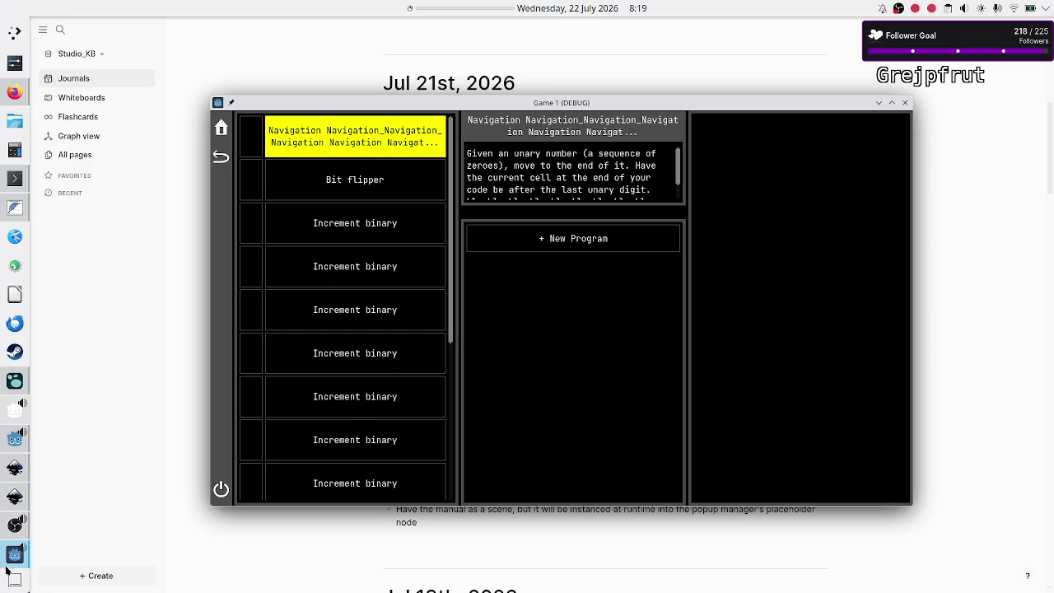
left_click(15, 496)
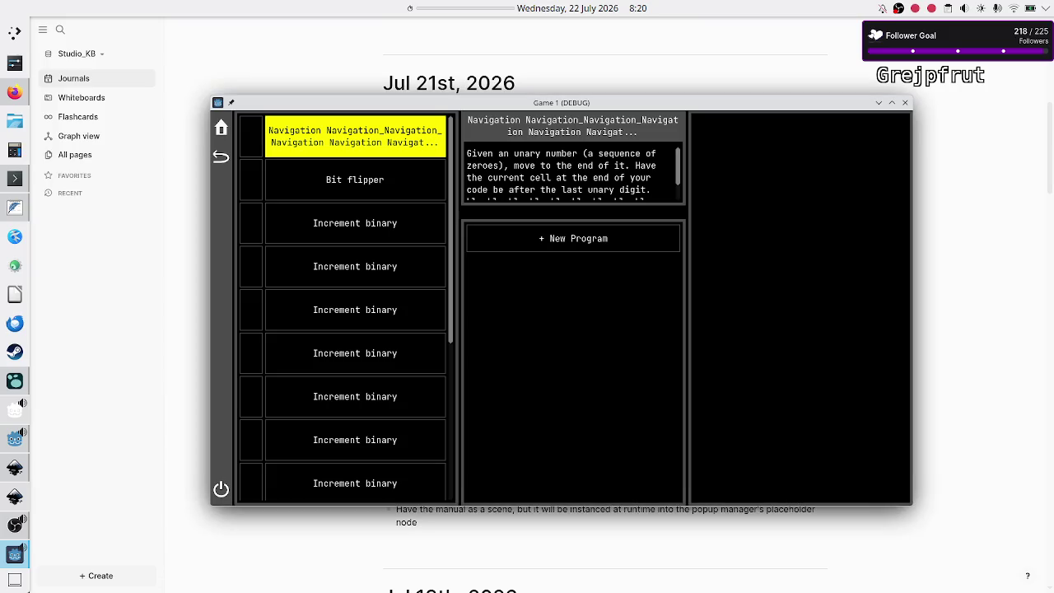
left_click(906, 104)
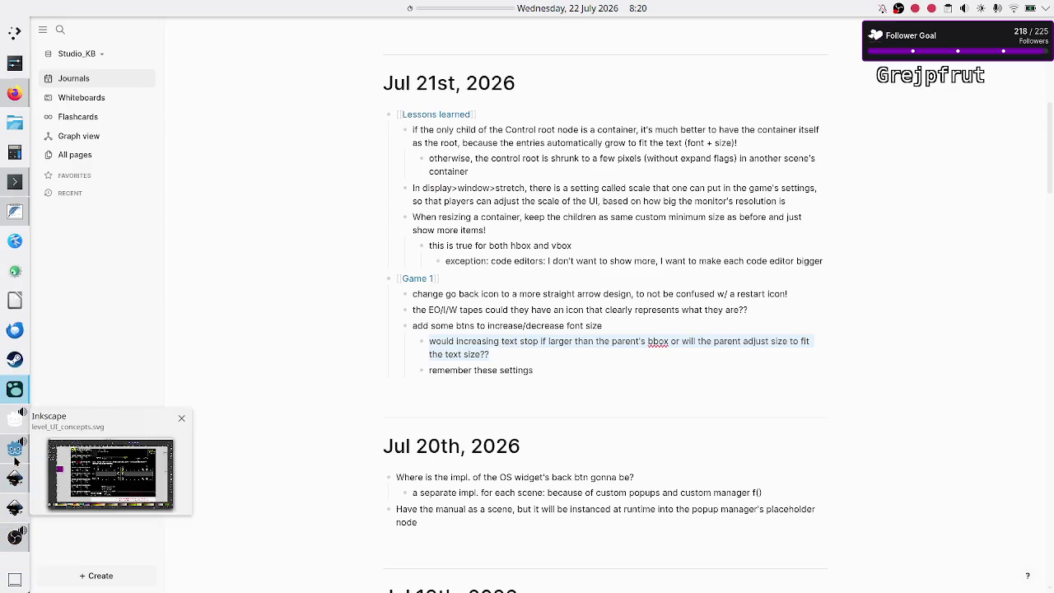
- Switch the Godot editor to the 2D view and open the scenario scene
left_click(14, 449)
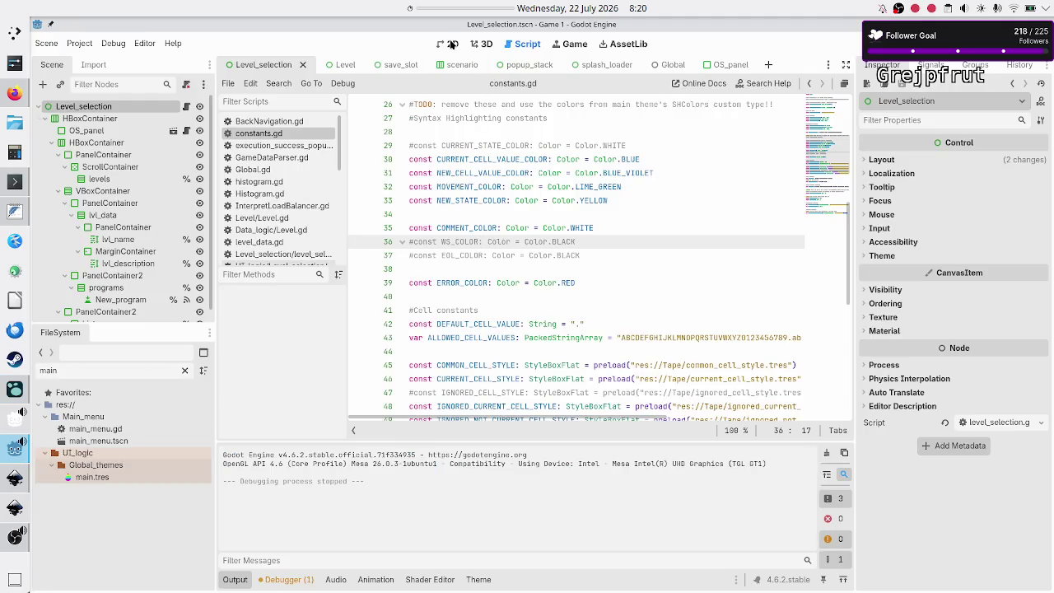
left_click(451, 43)
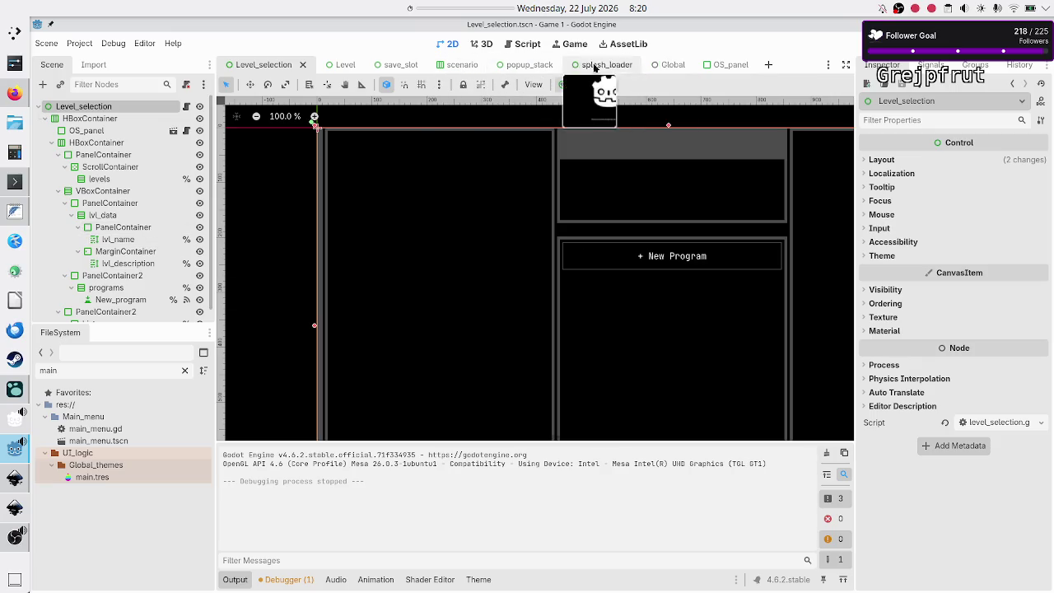
left_click(462, 72)
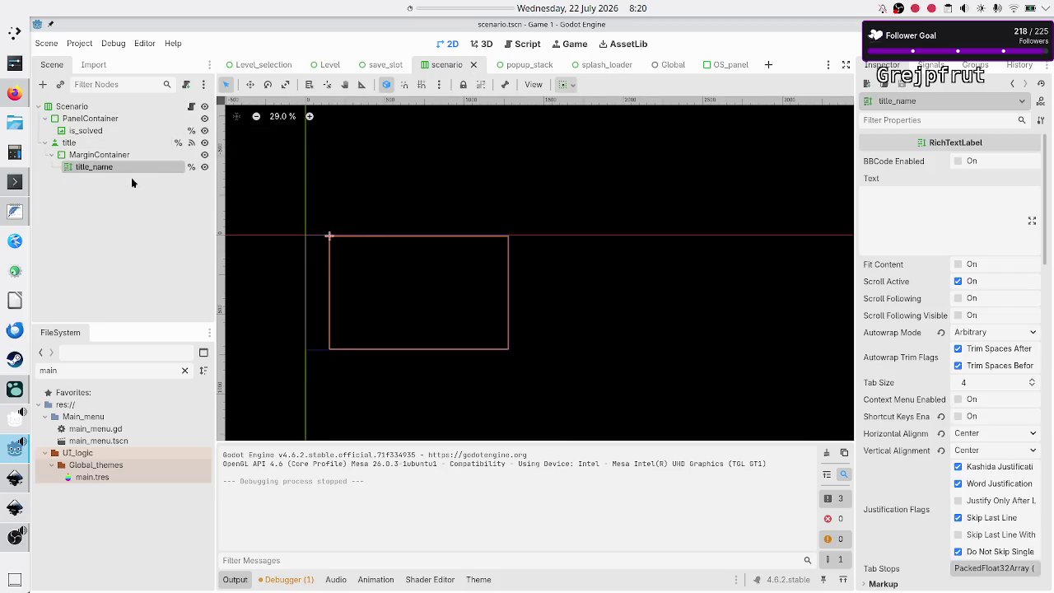
- Scroll the Inspector down to Theme Overrides and open main.tres in the Theme editor
scroll(891, 402, "down", 10)
scroll(891, 402, "down", 2)
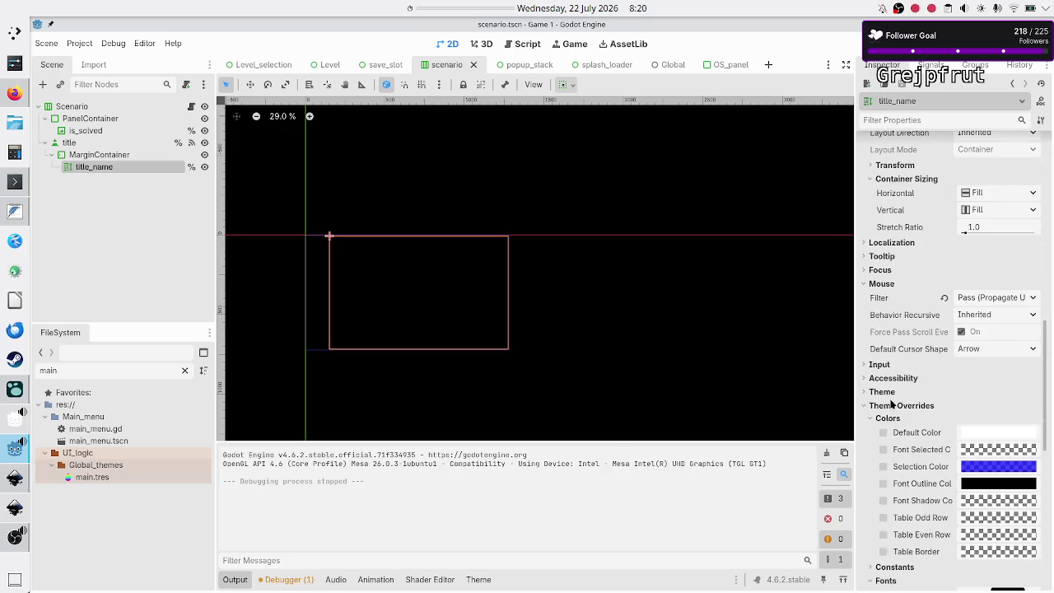
scroll(891, 402, "down", 8)
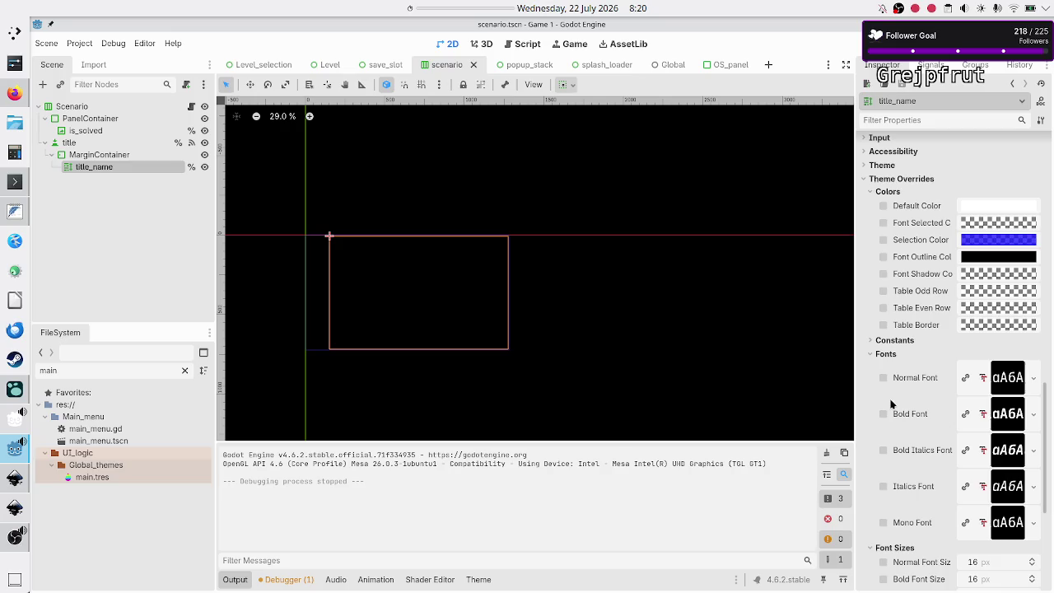
scroll(891, 401, "down", 6)
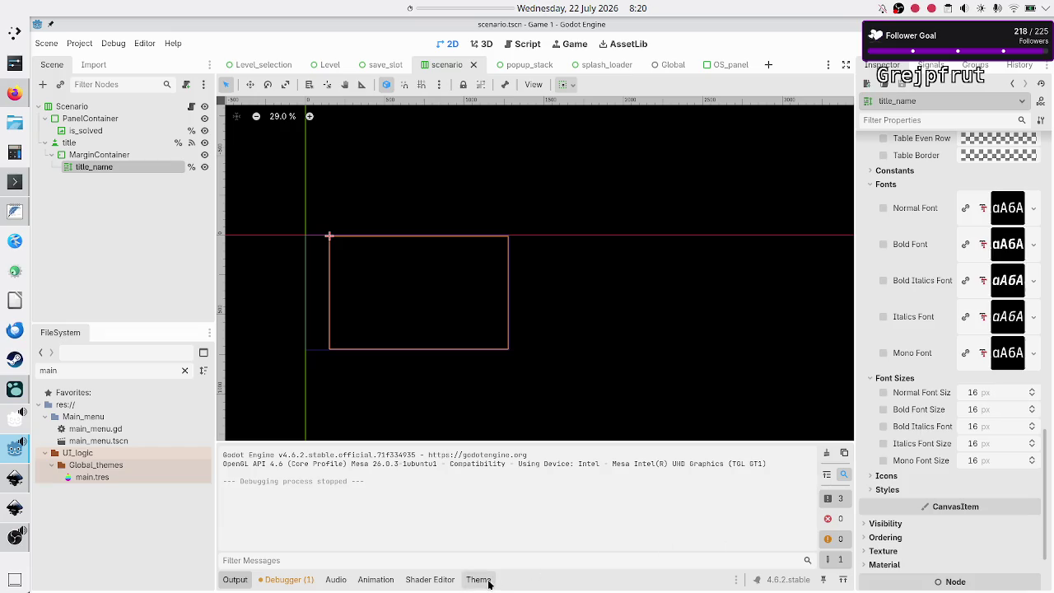
left_click(479, 579)
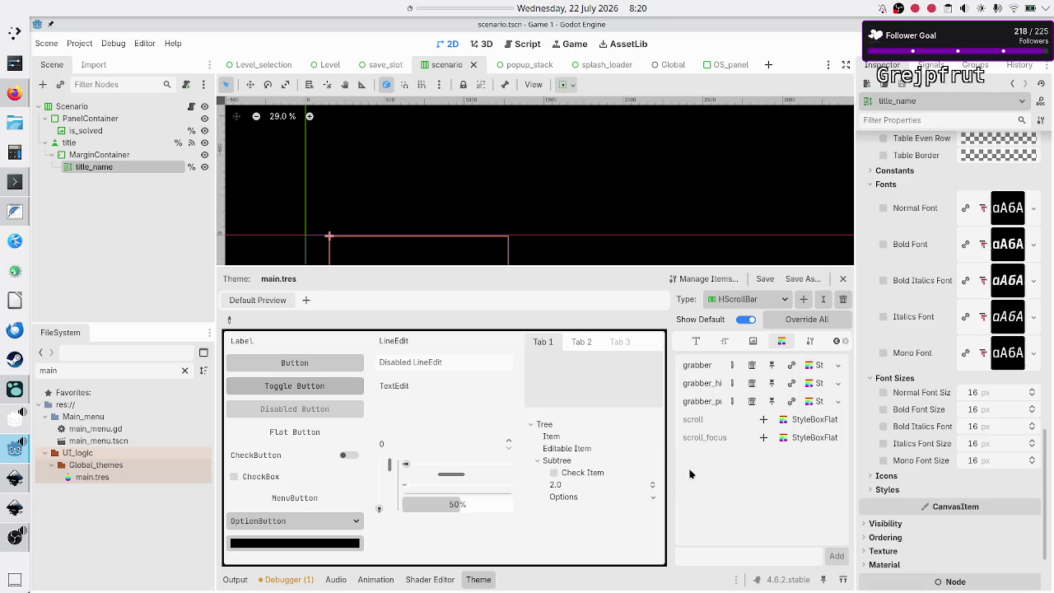
key("alt+Tab")
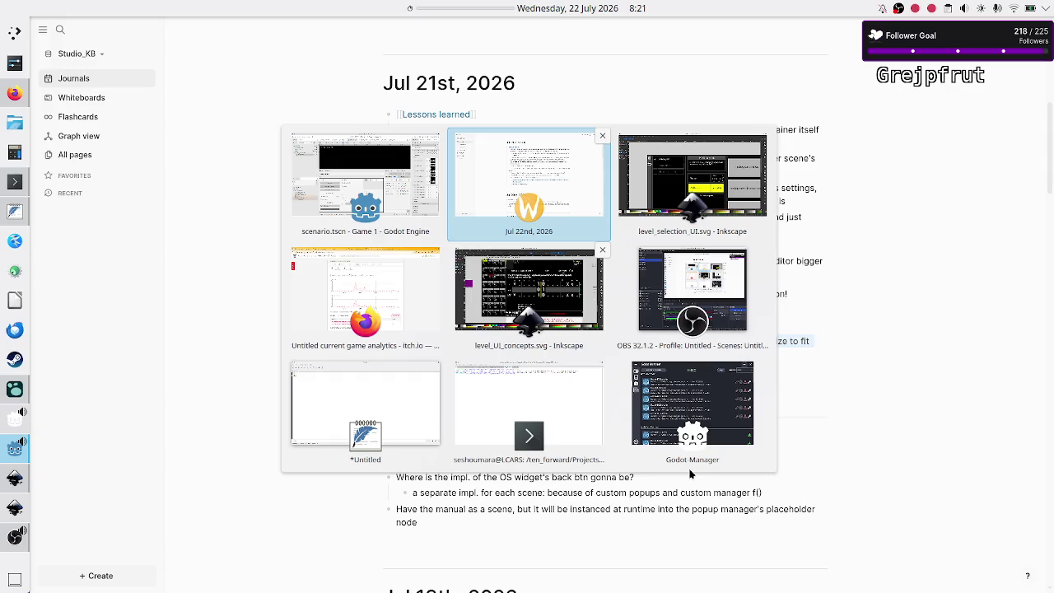
- Switch to Inkscape and bring forward the level_UI_concepts.svg mockup window
key("alt+Tab")
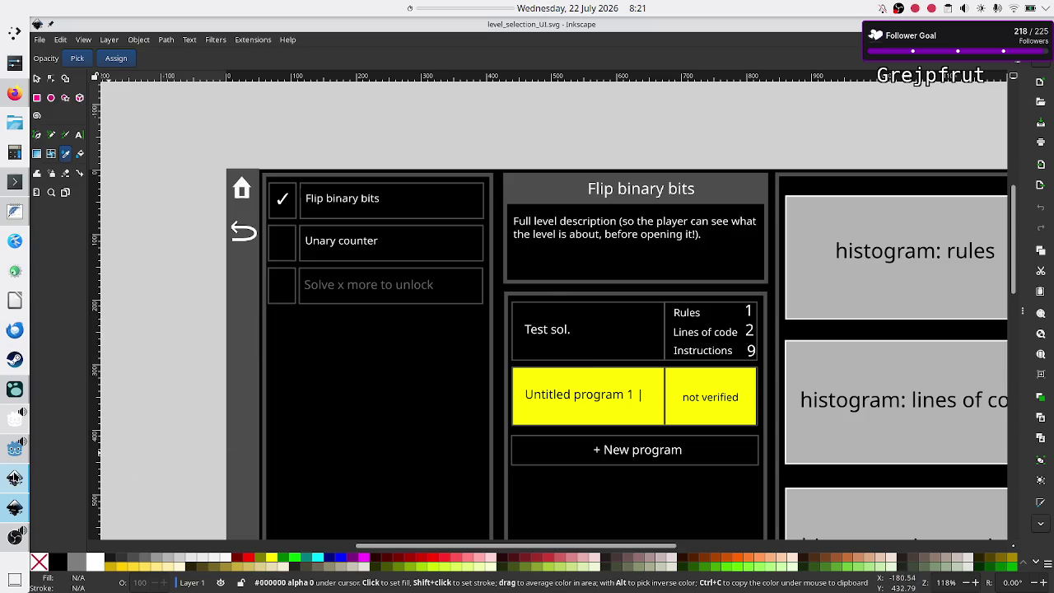
left_click(15, 477)
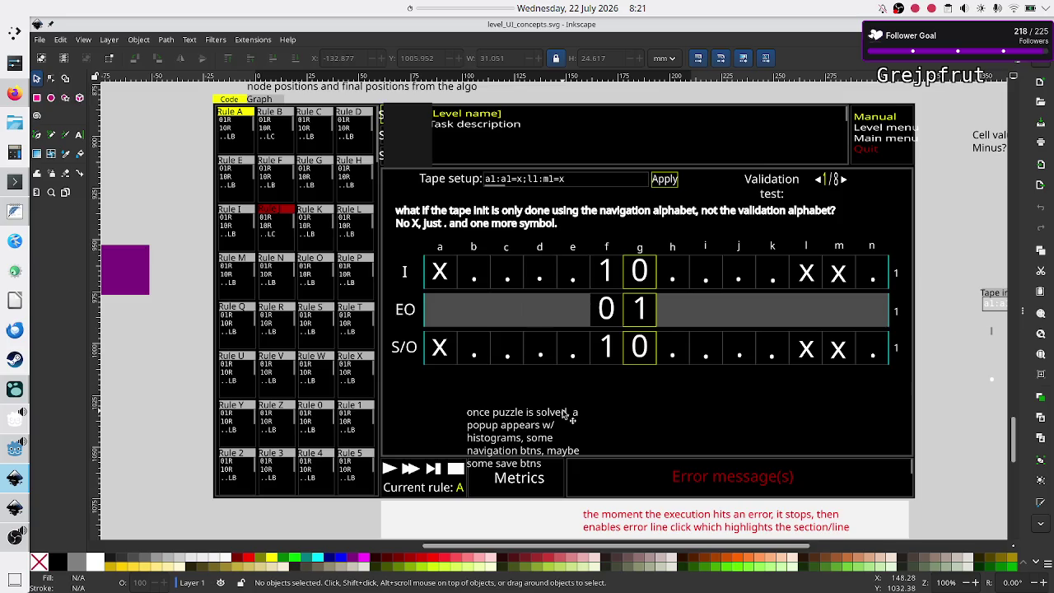
- Return to Godot's main.tres theme editor and start adding a new item type
left_click(10, 97)
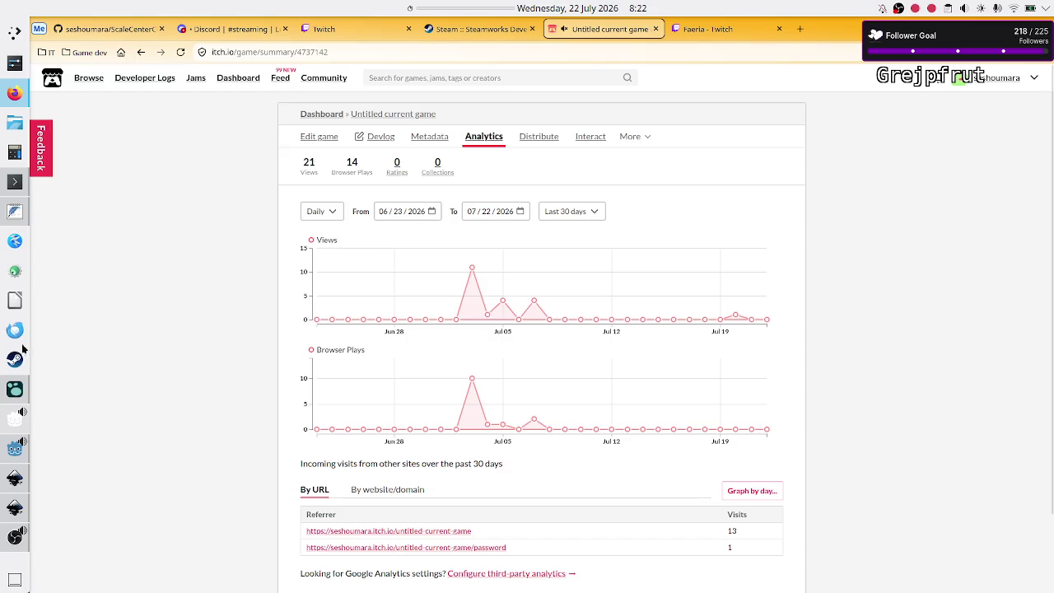
left_click(15, 448)
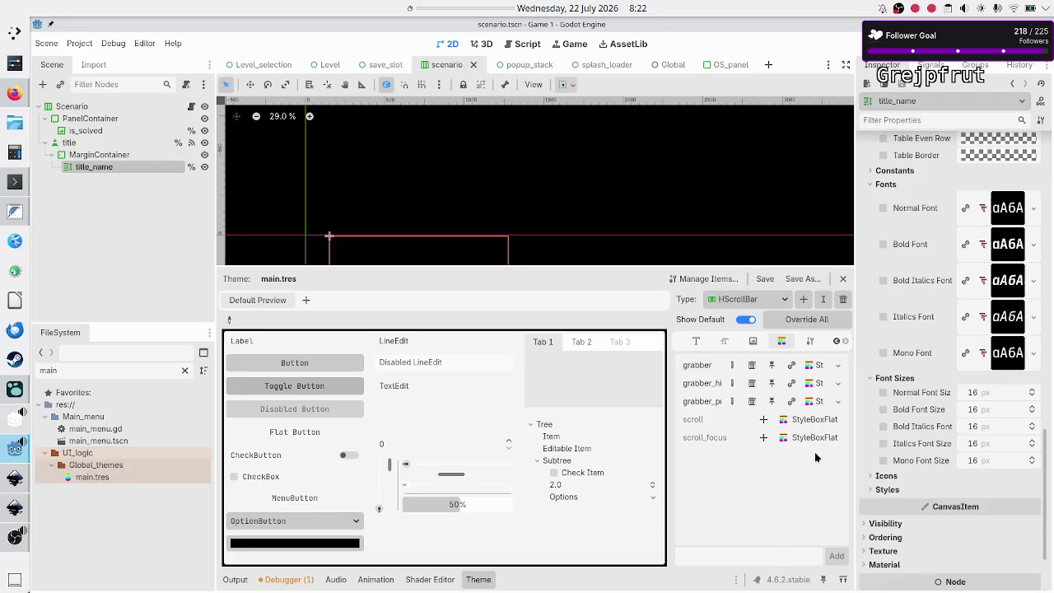
left_click(803, 299)
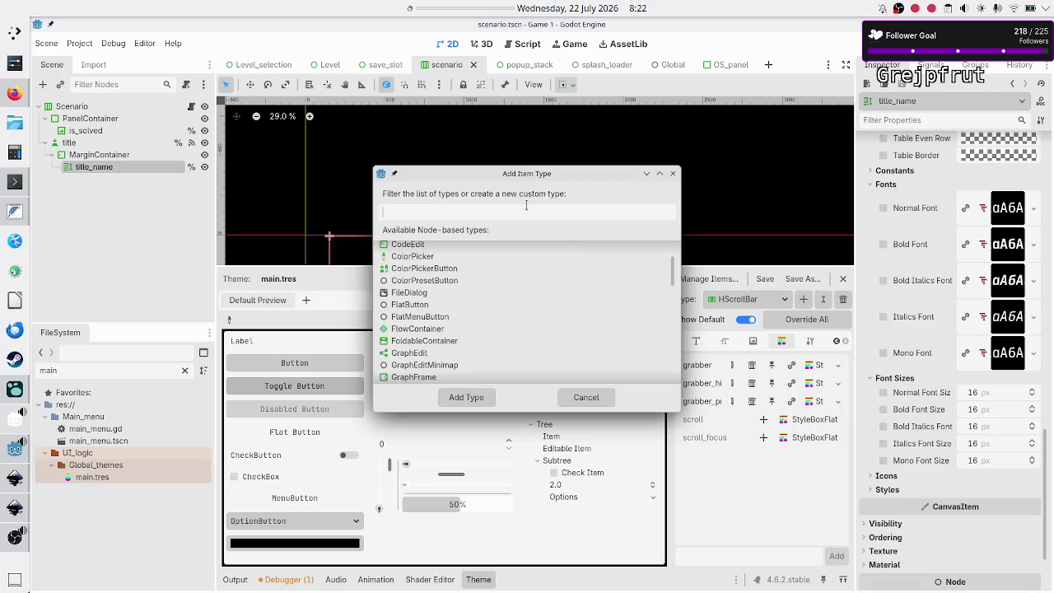
- Try the type filter names RichText, scr, Bol and RTL, then switch to the browser
type("rich")
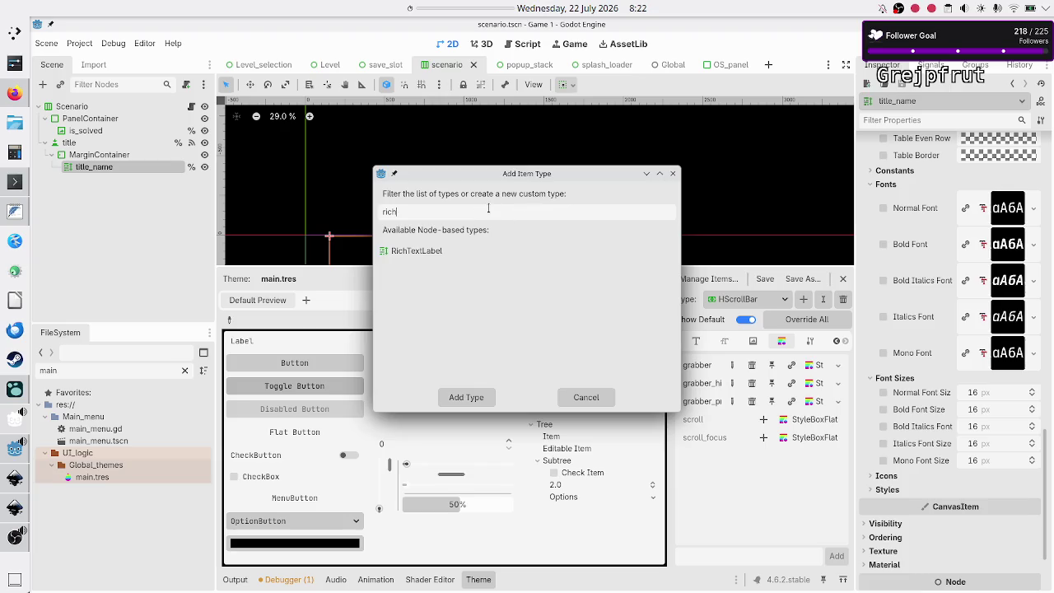
key("BackSpace")
key("BackSpace")
key("BackSpace")
type("Ri")
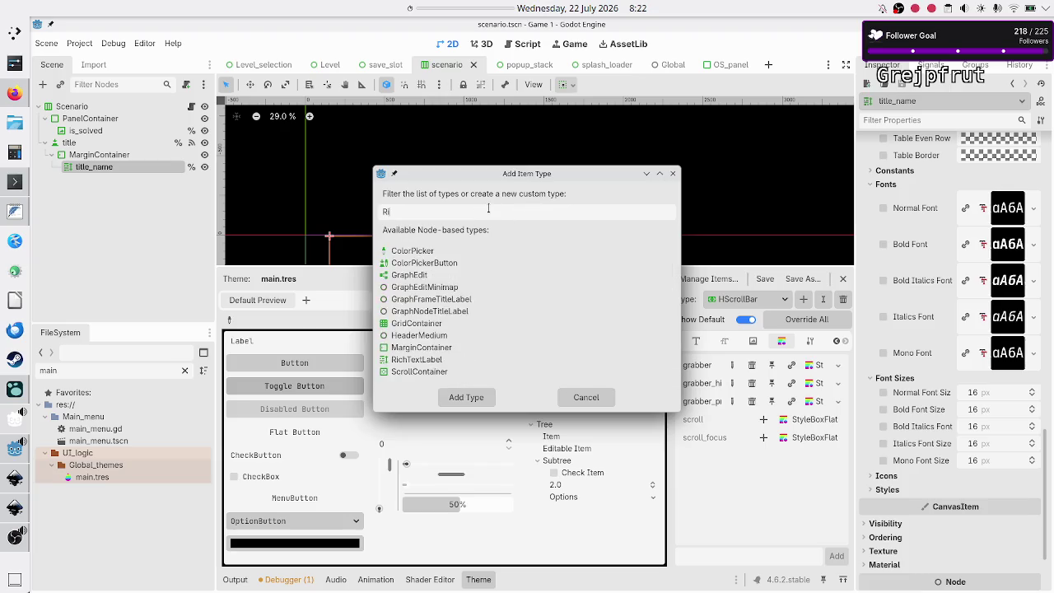
type("chText")
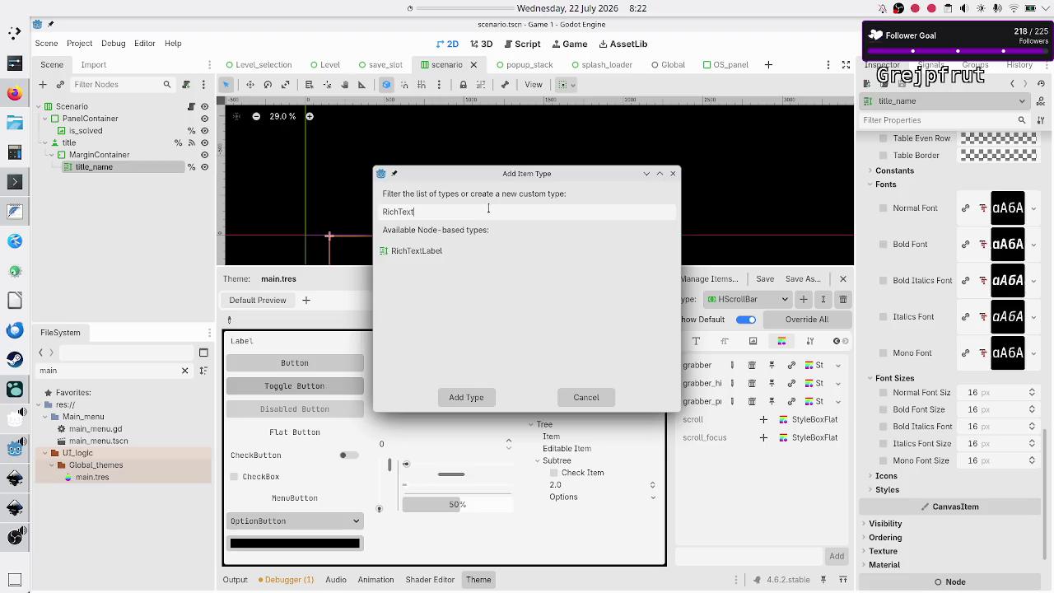
key("BackSpace")
key("BackSpace")
key("BackSpace")
key("BackSpace")
key("BackSpace")
key("BackSpace")
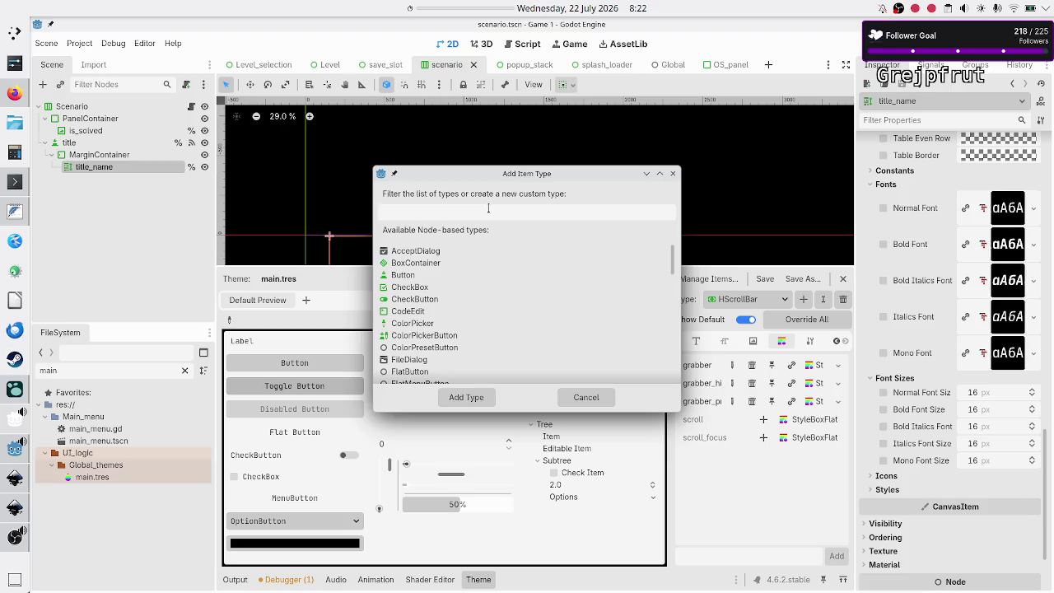
type("scr")
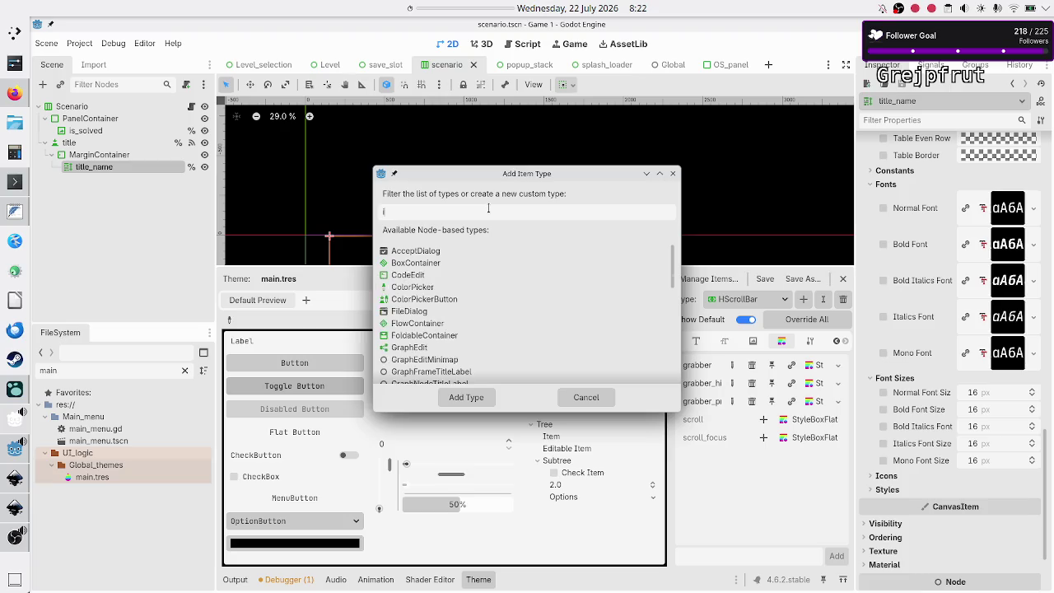
key("BackSpace")
key("BackSpace")
key("BackSpace")
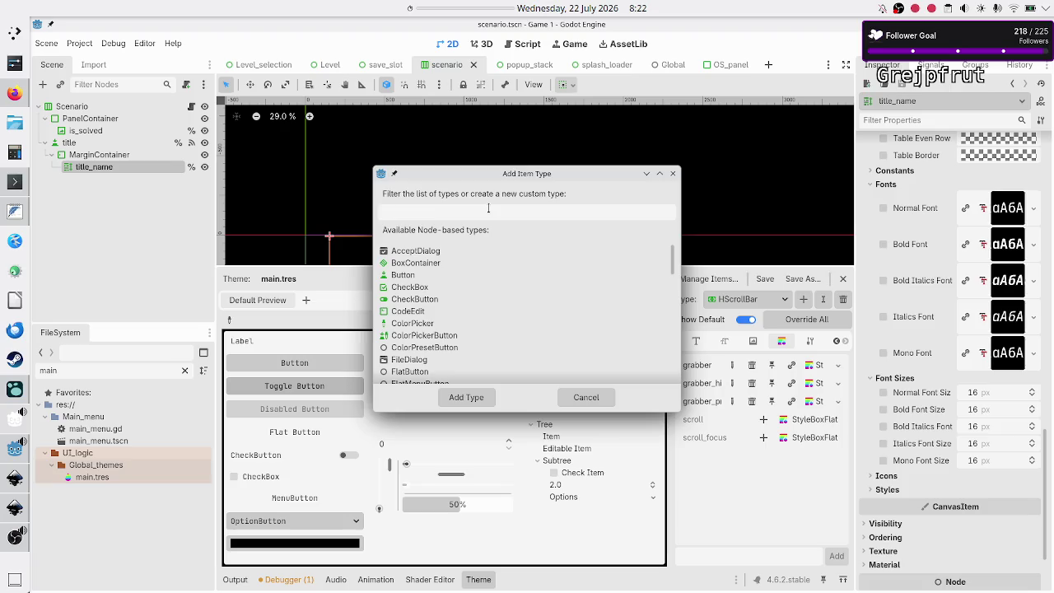
type("Bol")
type("RTL")
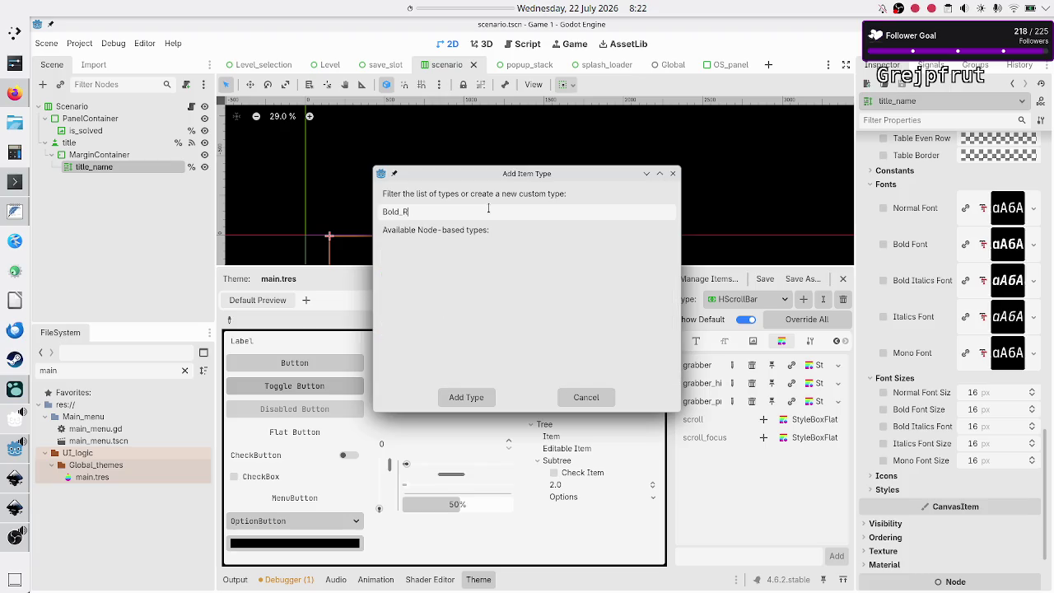
key("BackSpace")
key("BackSpace")
key("BackSpace")
key("BackSpace")
key("BackSpace")
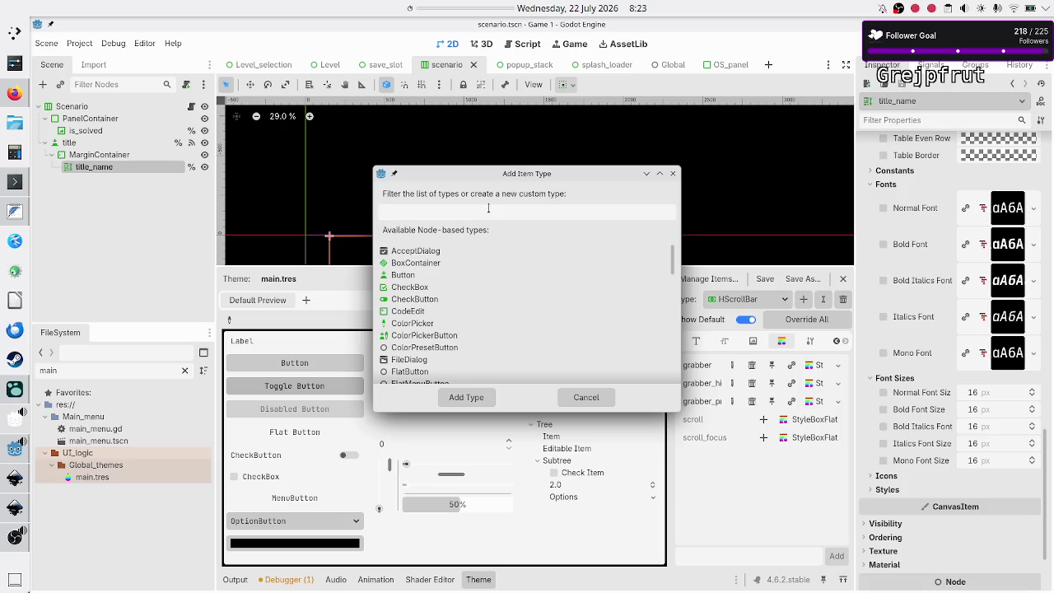
left_click(14, 93)
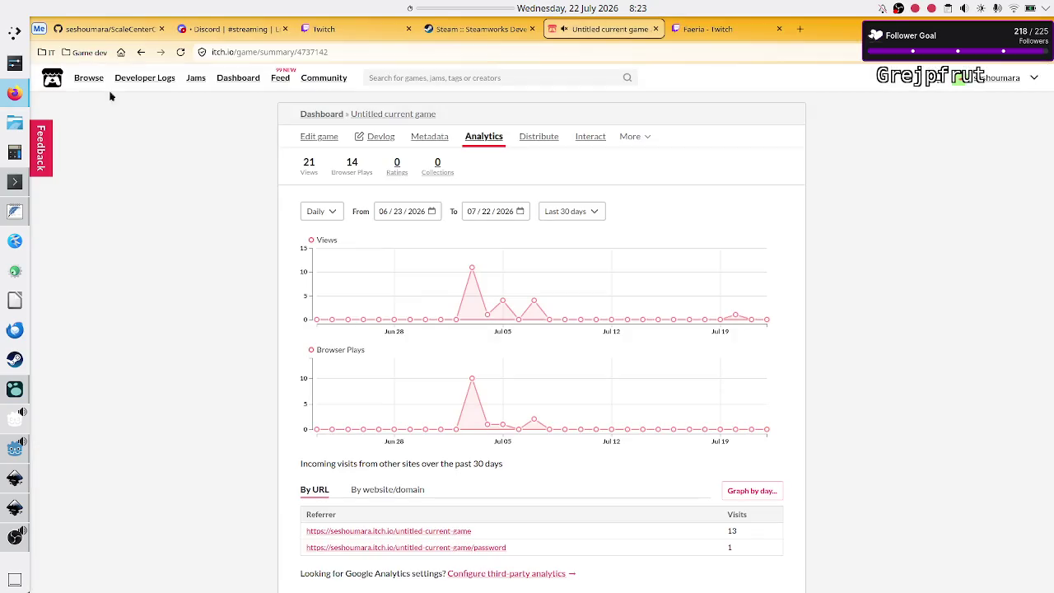
- Search DuckDuckGo in a new tab for 'important synonym' and pick out grand and significant
left_click(798, 31)
type("impor")
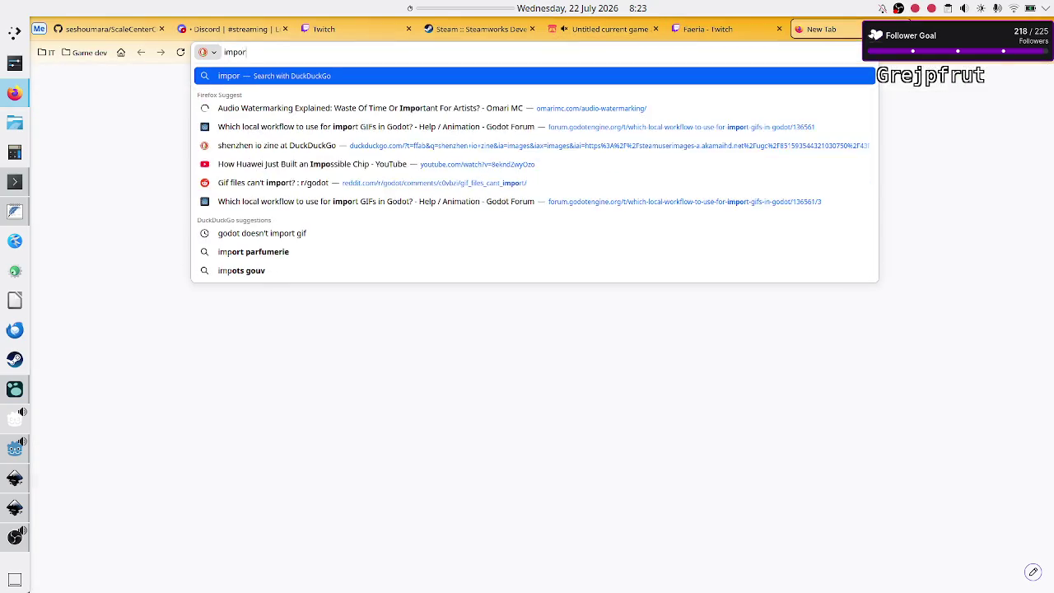
type("tant syn")
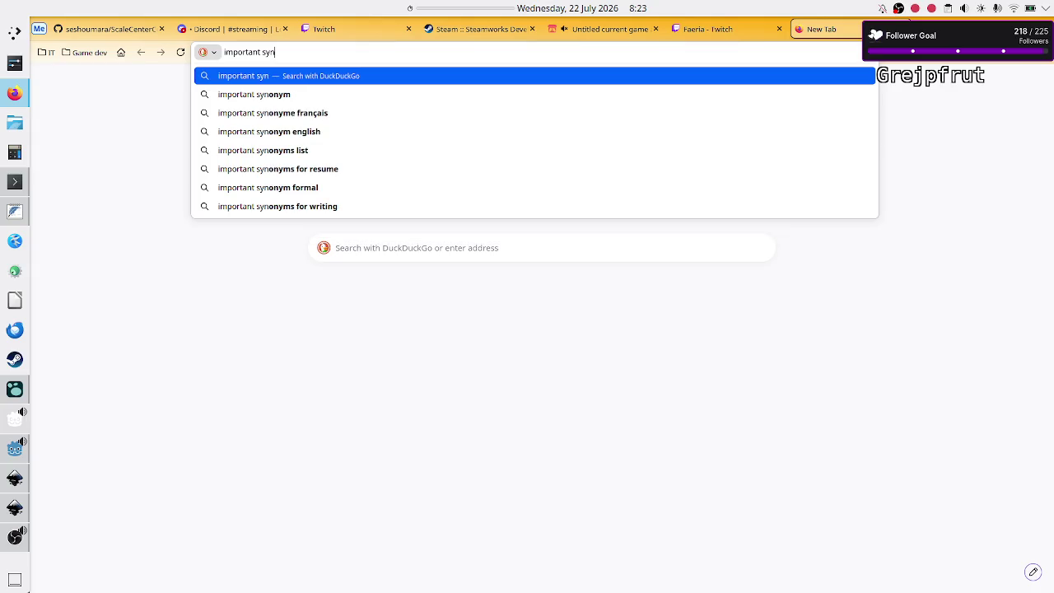
type("onym")
key("Return")
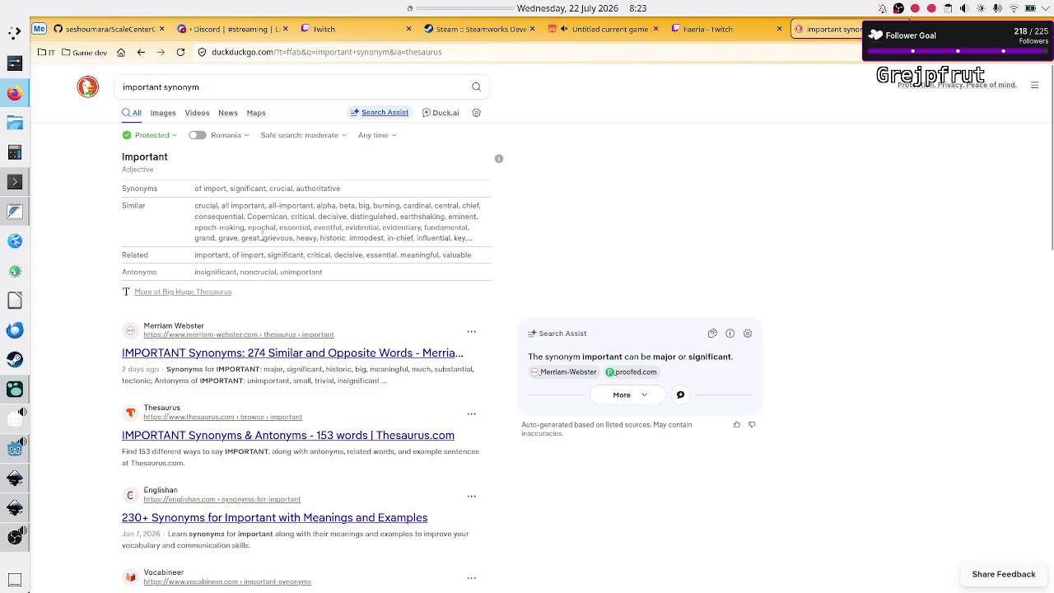
double_click(202, 236)
double_click(295, 257)
- Search for 'significant synonyms', review the results, and switch back to Godot
double_click(144, 88)
type("signifi")
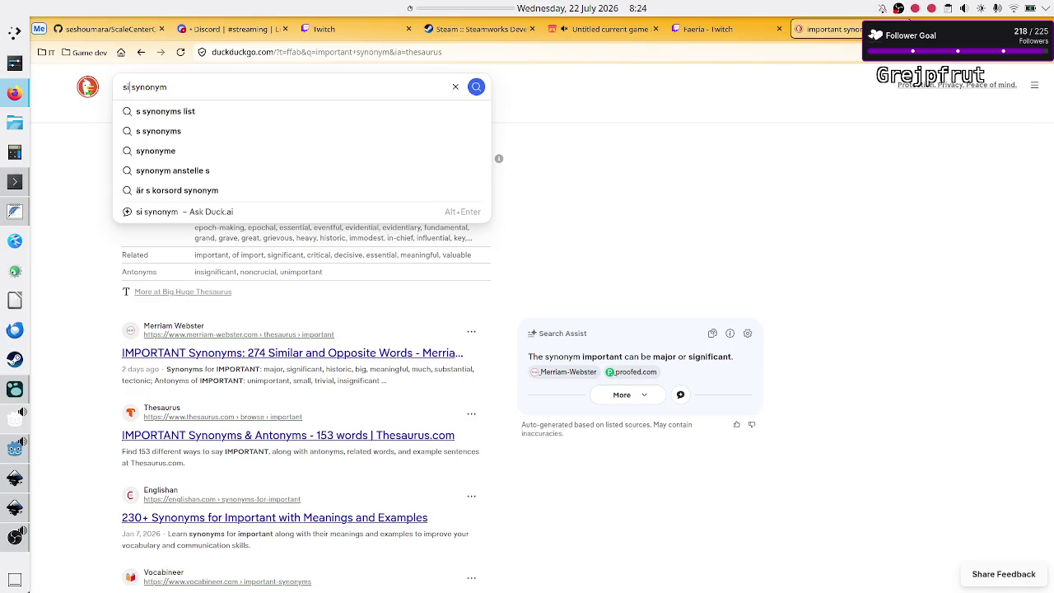
type("cant ")
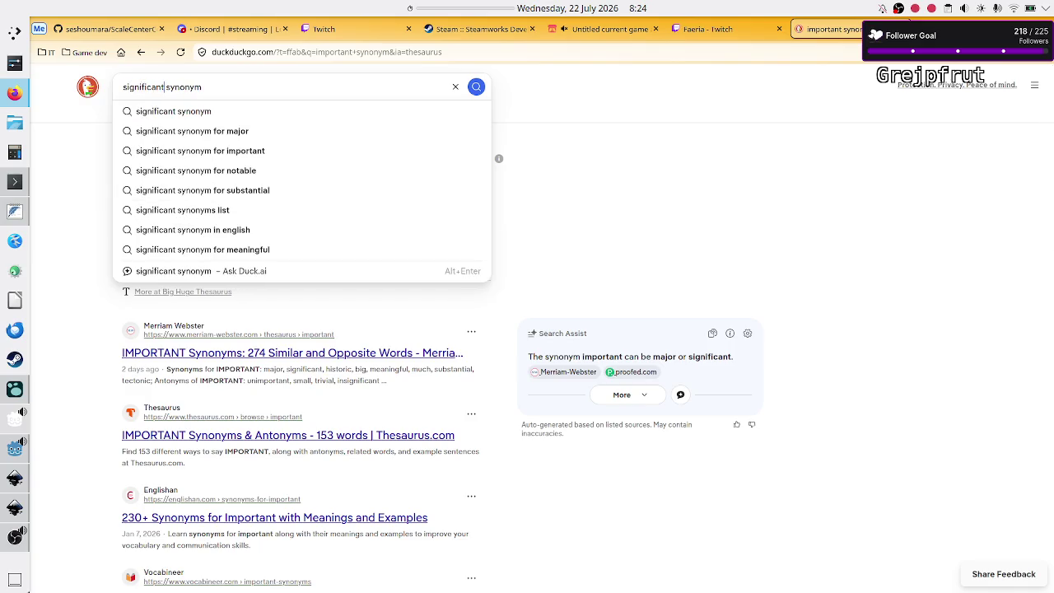
type("s")
key("Return")
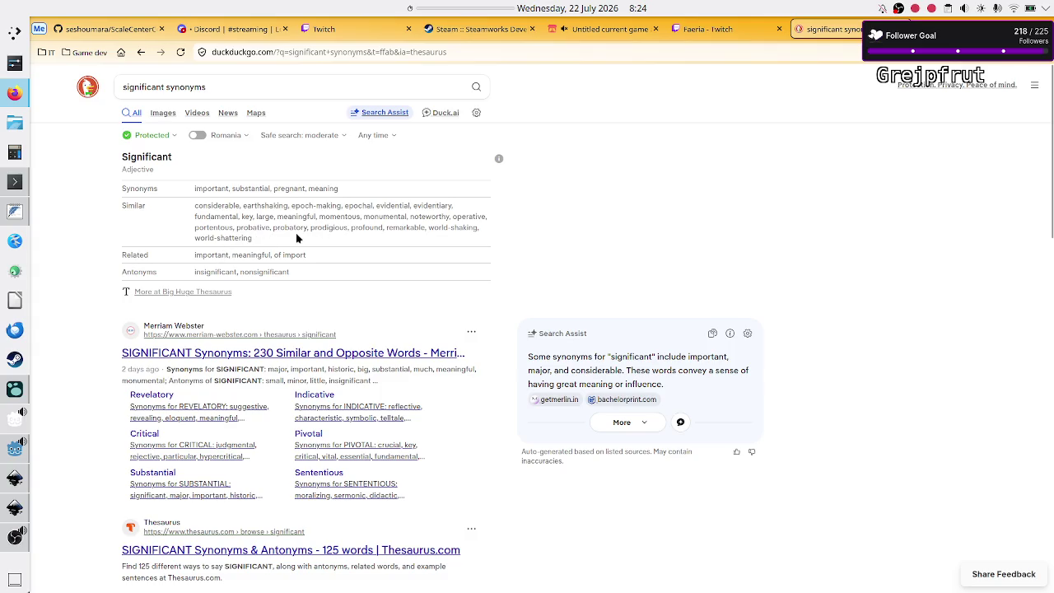
left_click_drag(198, 238, 196, 226)
left_click(197, 225)
double_click(147, 87)
left_click(75, 262)
key("alt+Tab")
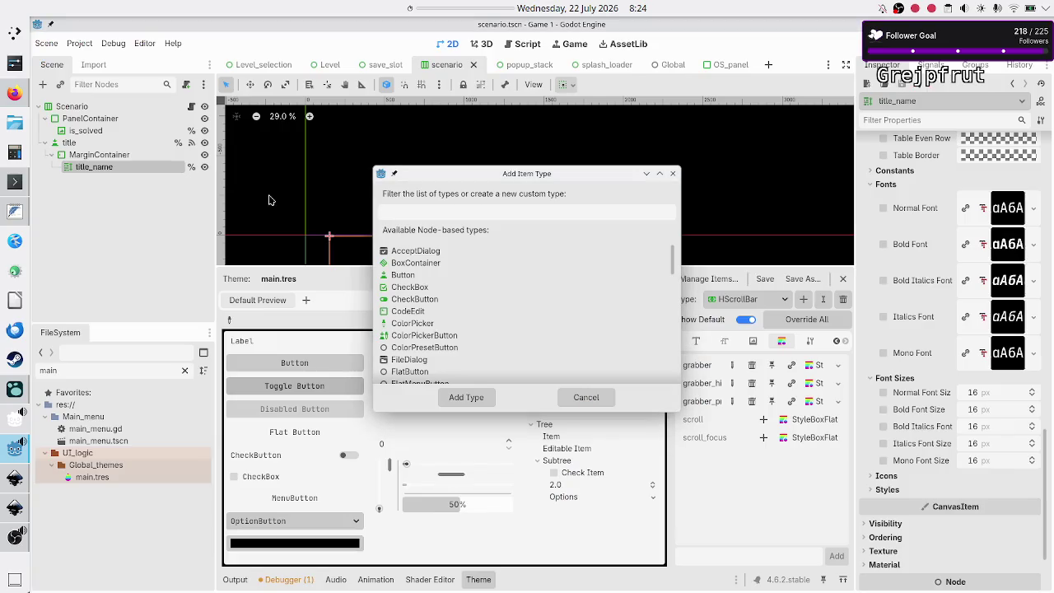
- Go back to the 'significant synonyms' results in the browser and clear the search query
left_click(406, 211)
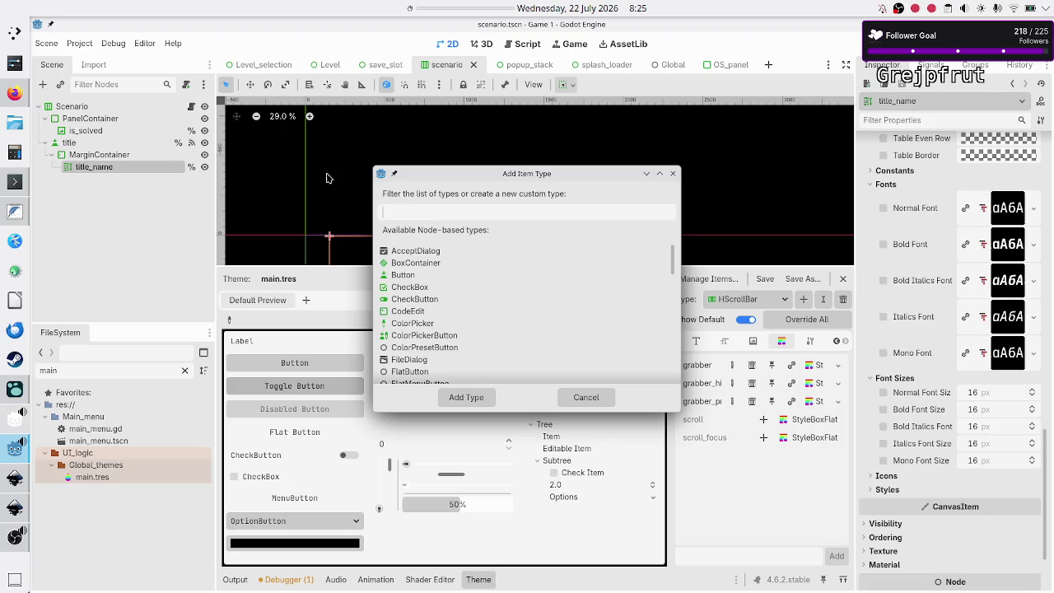
left_click(15, 93)
left_click(343, 83)
key("ctrl+shift+Left")
key("ctrl+shift+Left")
key("BackSpace")
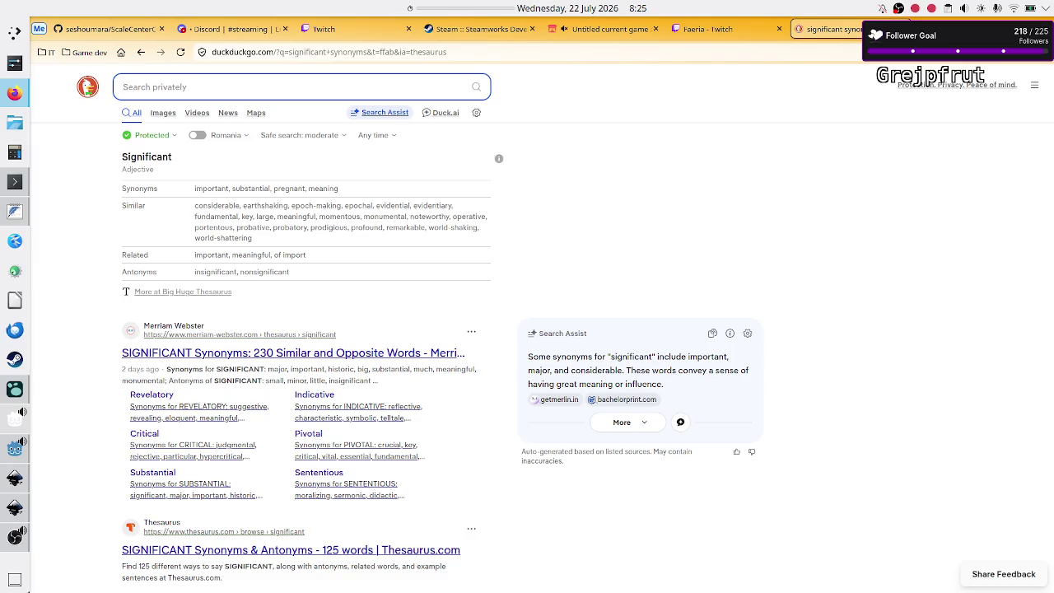
- Search DuckDuckGo for 'title synonyms', then return to Godot's Add Item Type dialog
type("title ")
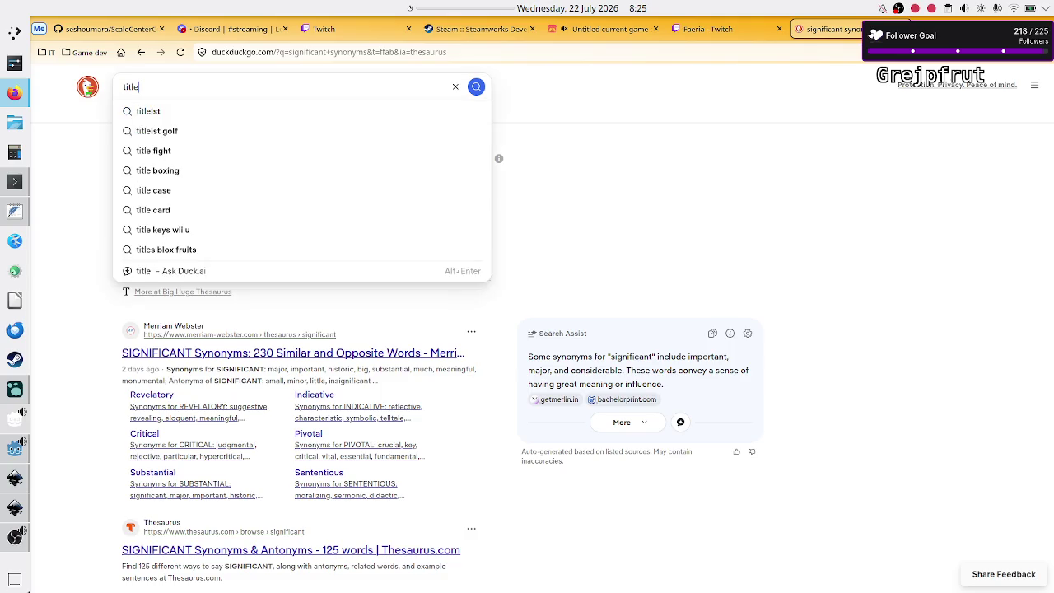
type("synonyms")
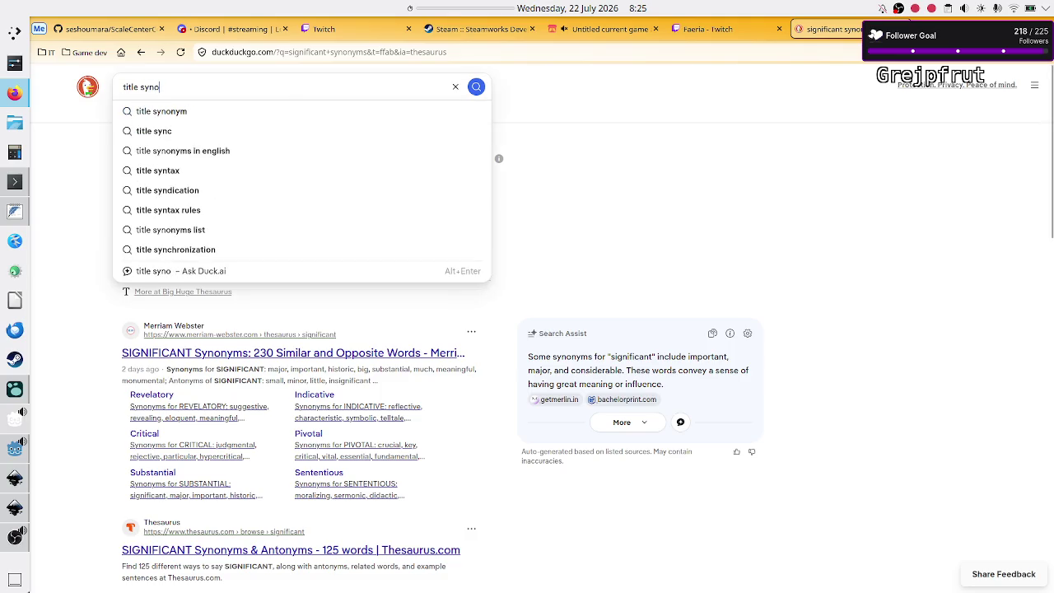
key("Return")
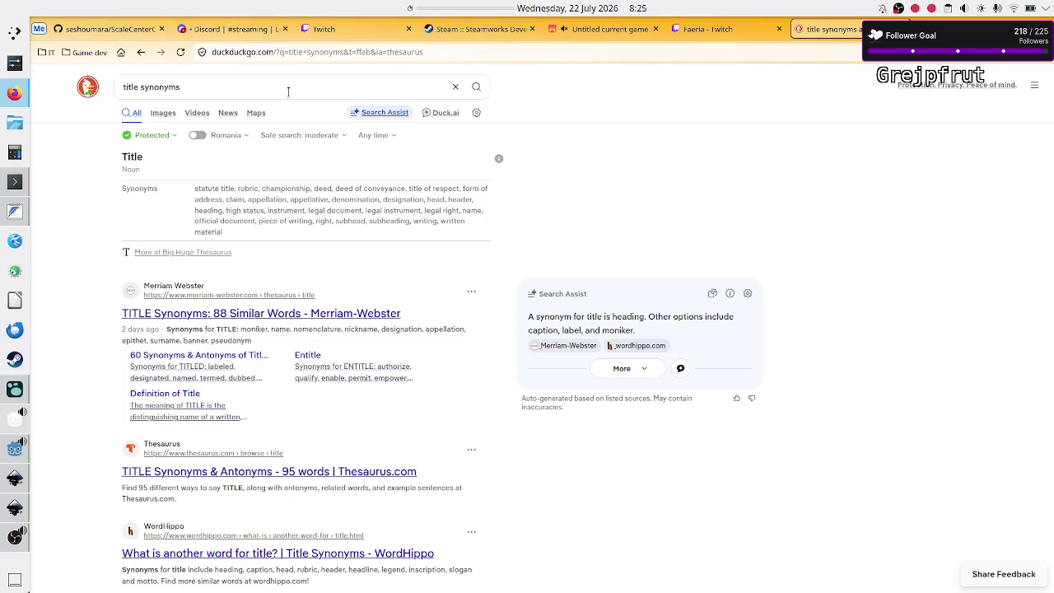
key("alt+Tab")
- Add a new type named Header_RTL to the main.tres theme
type("/head")
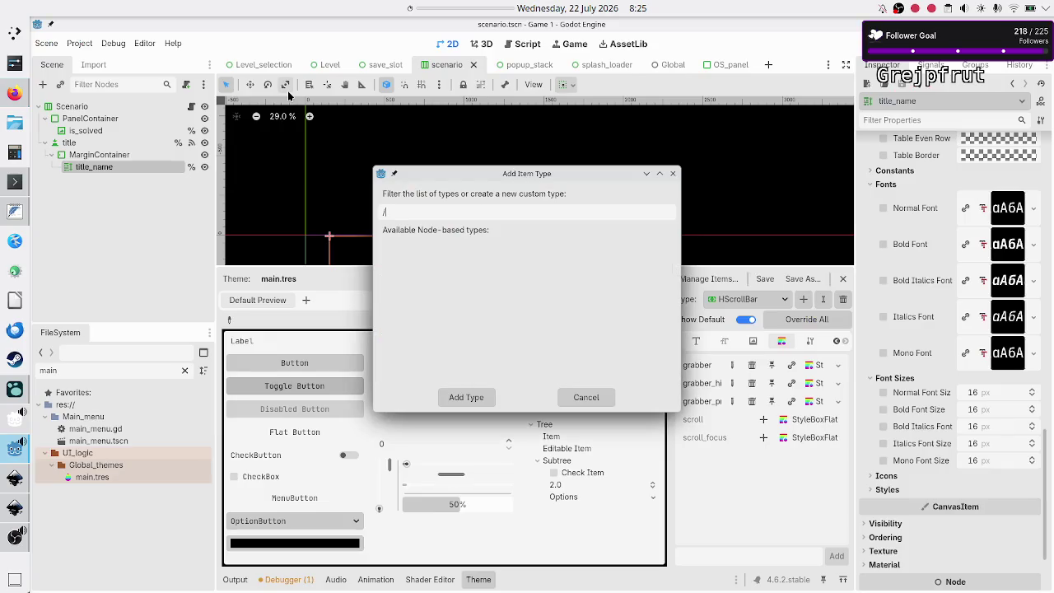
key("BackSpace")
key("BackSpace")
key("BackSpace")
type("Header_RTL")
left_click(476, 400)
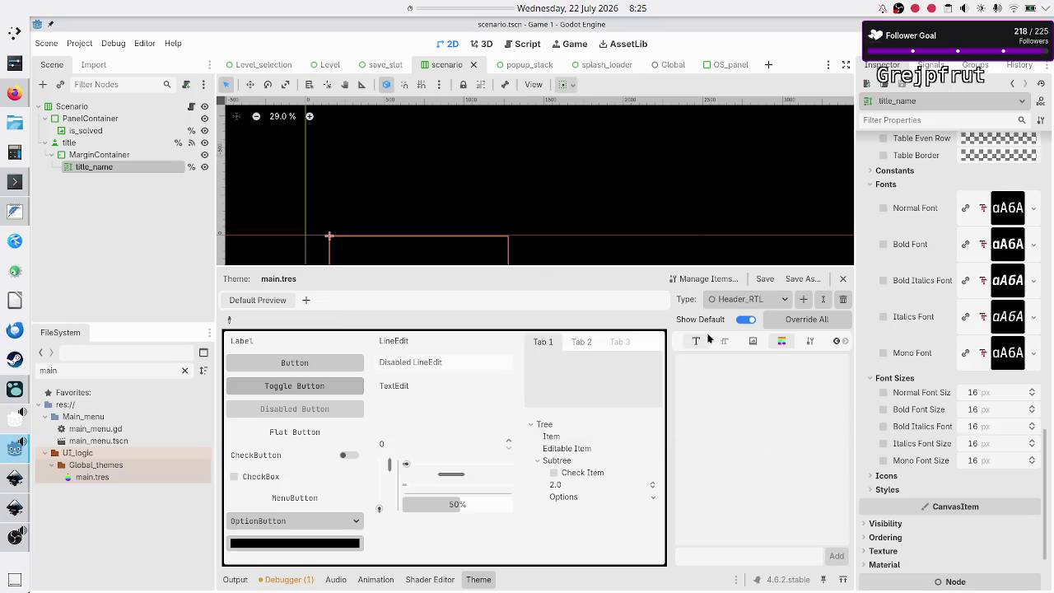
- Set Header_RTL's base type to RichTextLabel in the Type Variation settings
left_click(811, 341)
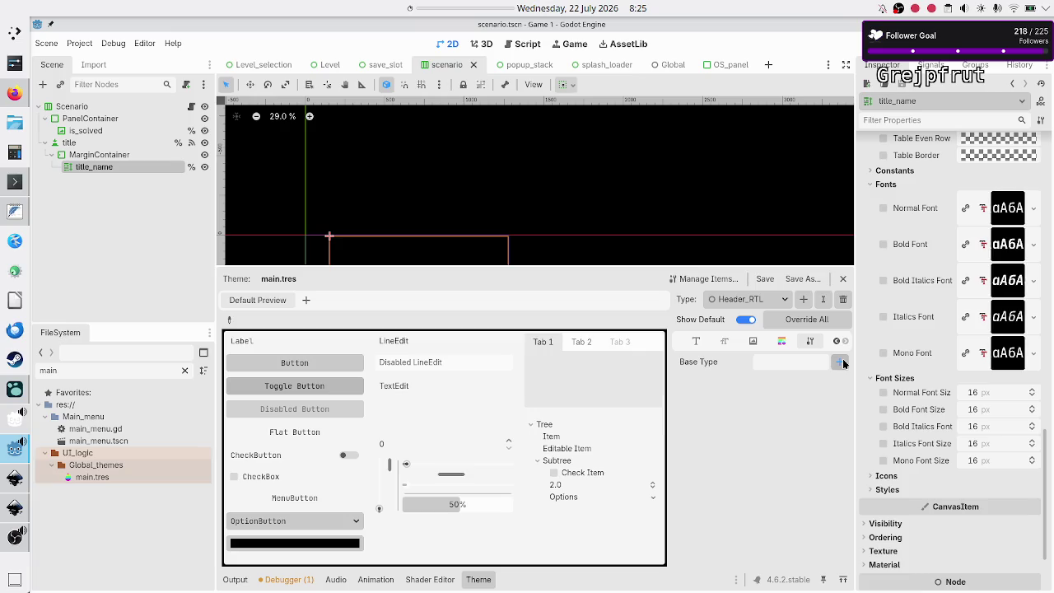
left_click(840, 362)
type("richt")
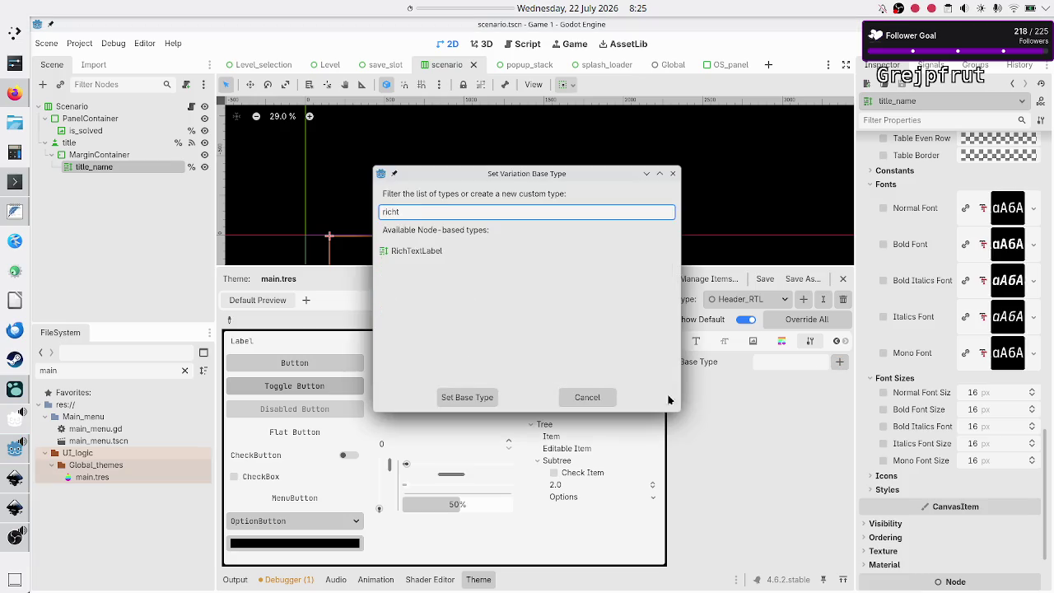
left_click(462, 253)
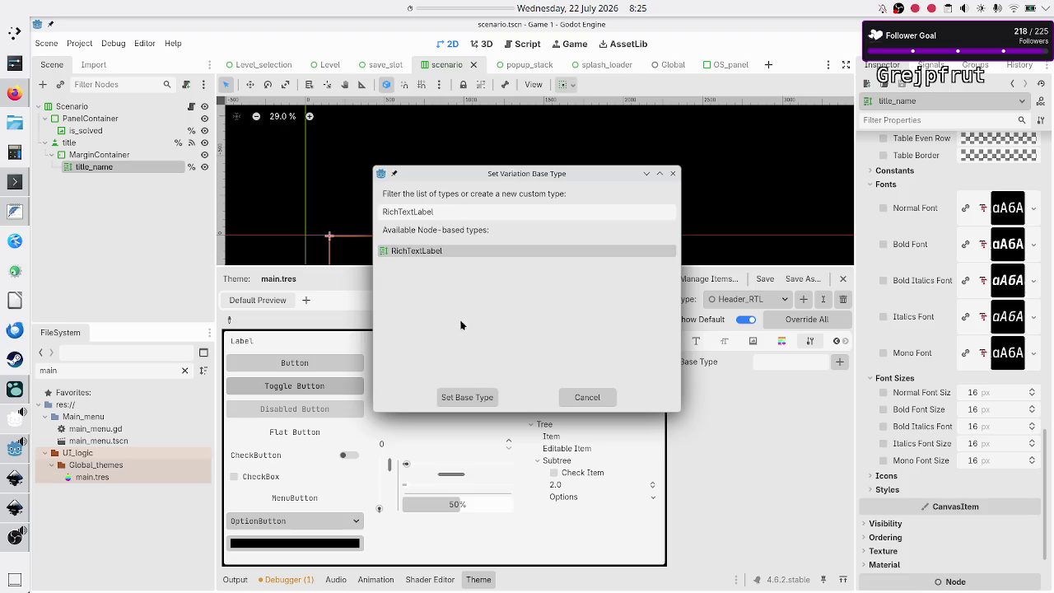
left_click(483, 397)
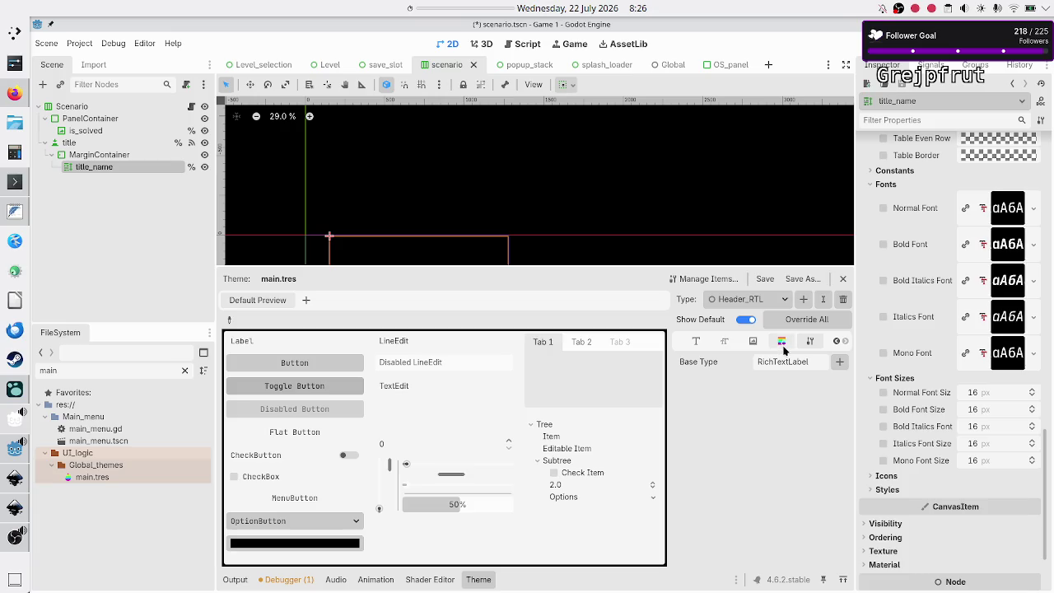
left_click(787, 301)
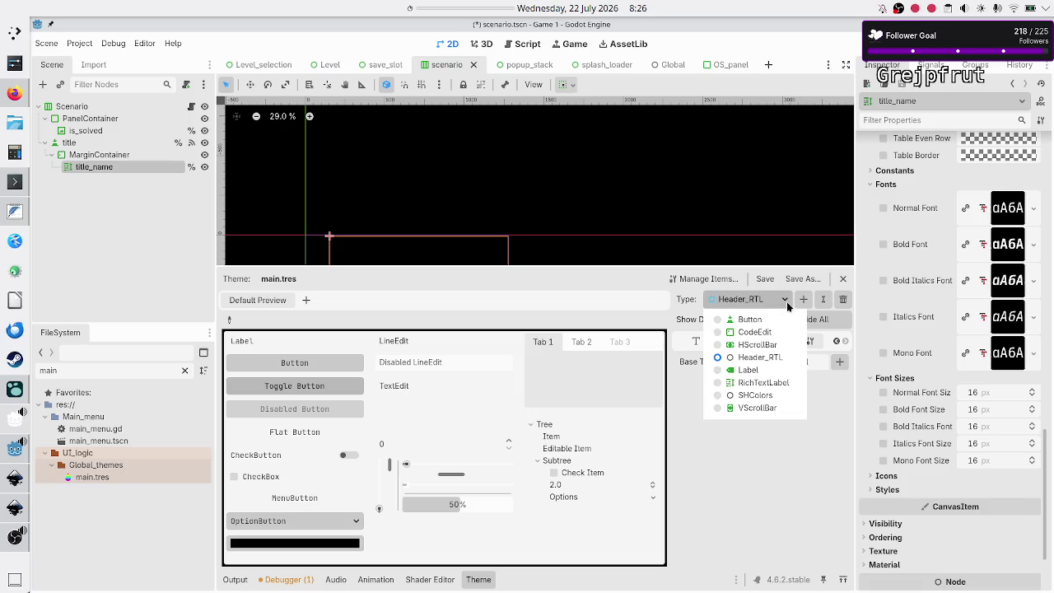
- Select RichTextLabel and load its focus StyleBoxFlat (Corner Detail 5) in the Inspector
left_click(764, 383)
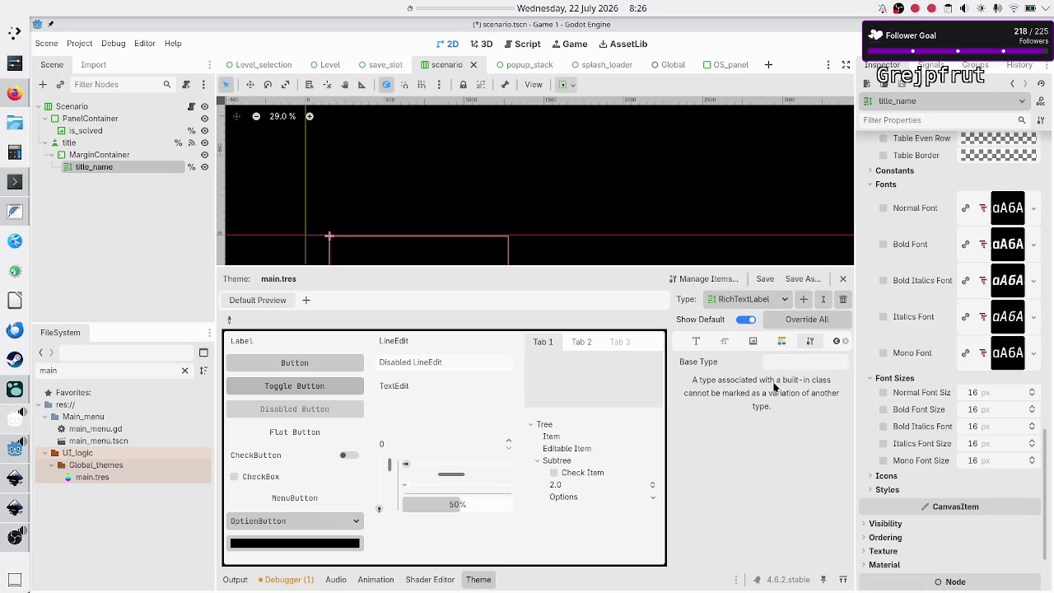
left_click(781, 341)
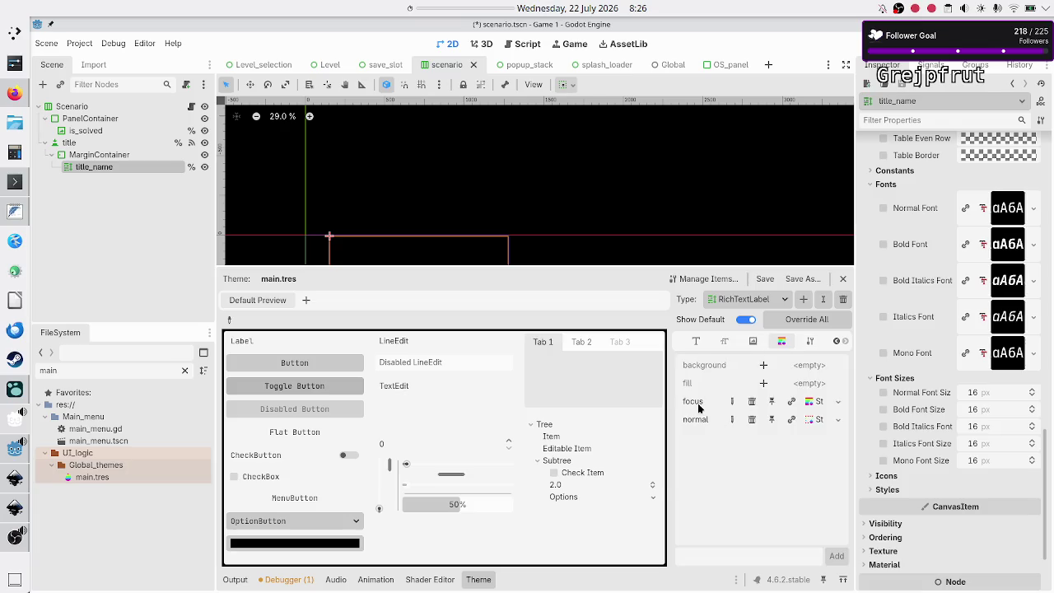
mouse_move(698, 407)
left_click(816, 407)
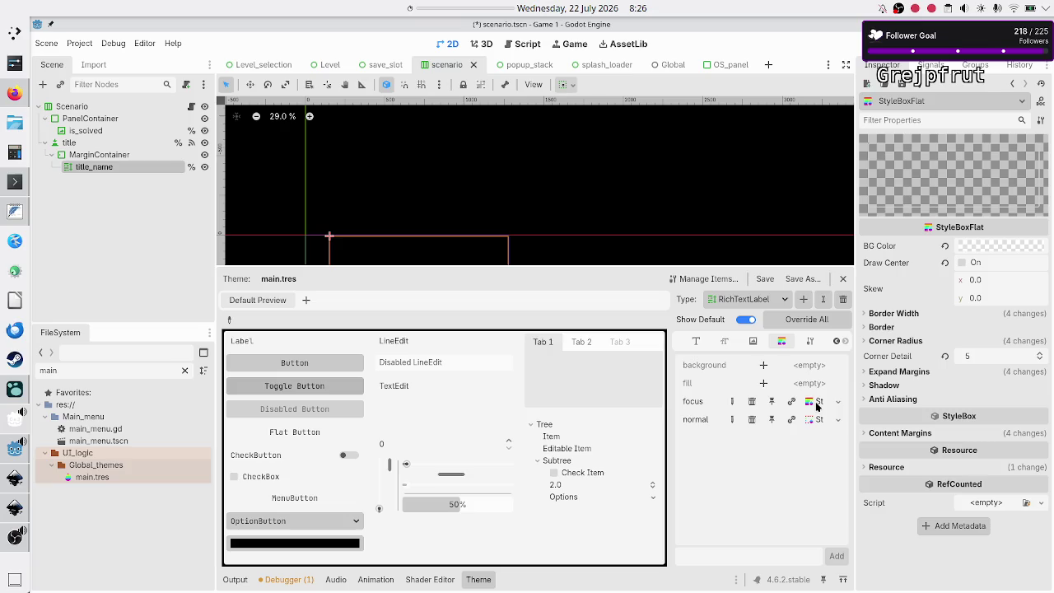
- Expand the focus stylebox's Corner Radius, Border Width, Border, Expand Margins and Content Margins
left_click(866, 343)
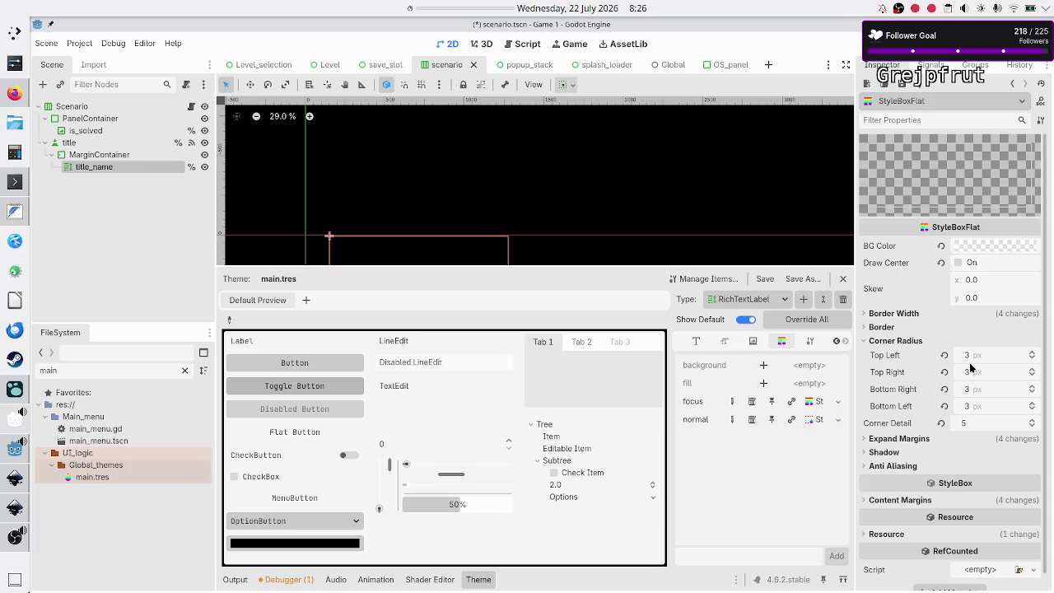
left_click(865, 314)
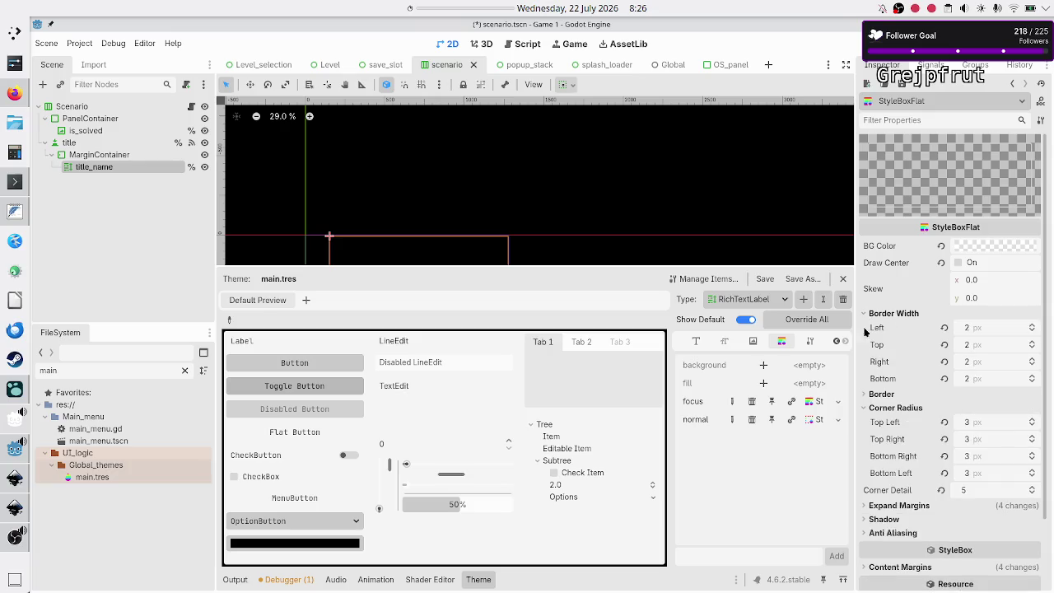
left_click(867, 394)
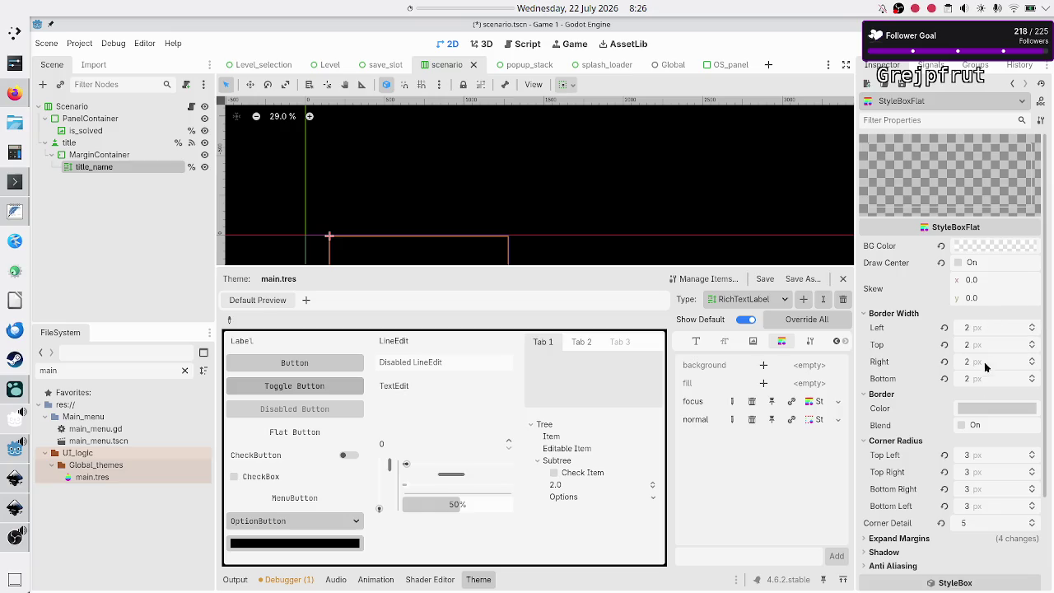
left_click(865, 539)
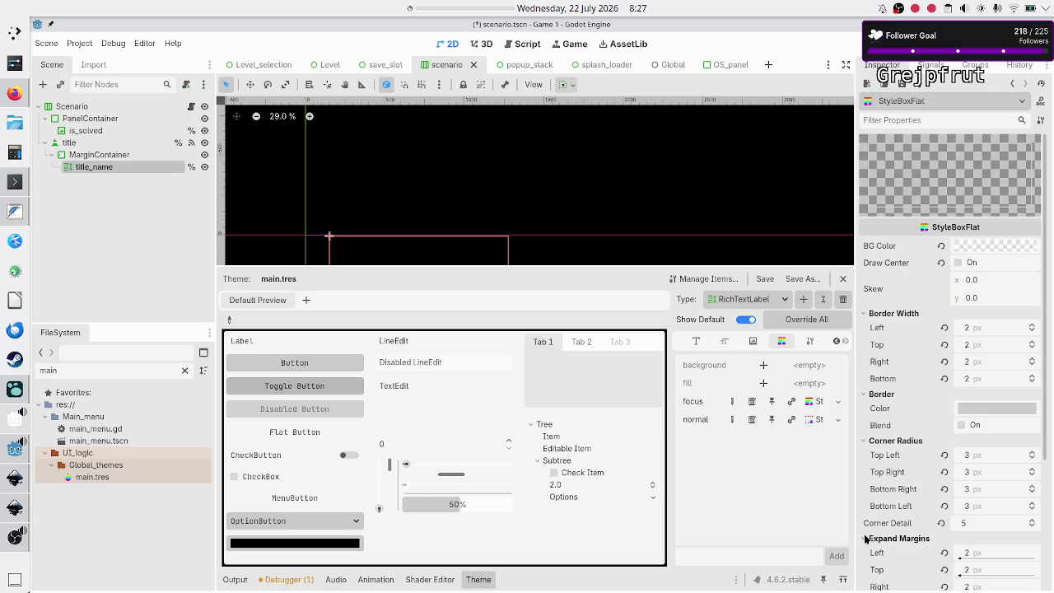
scroll(903, 556, "down", 3)
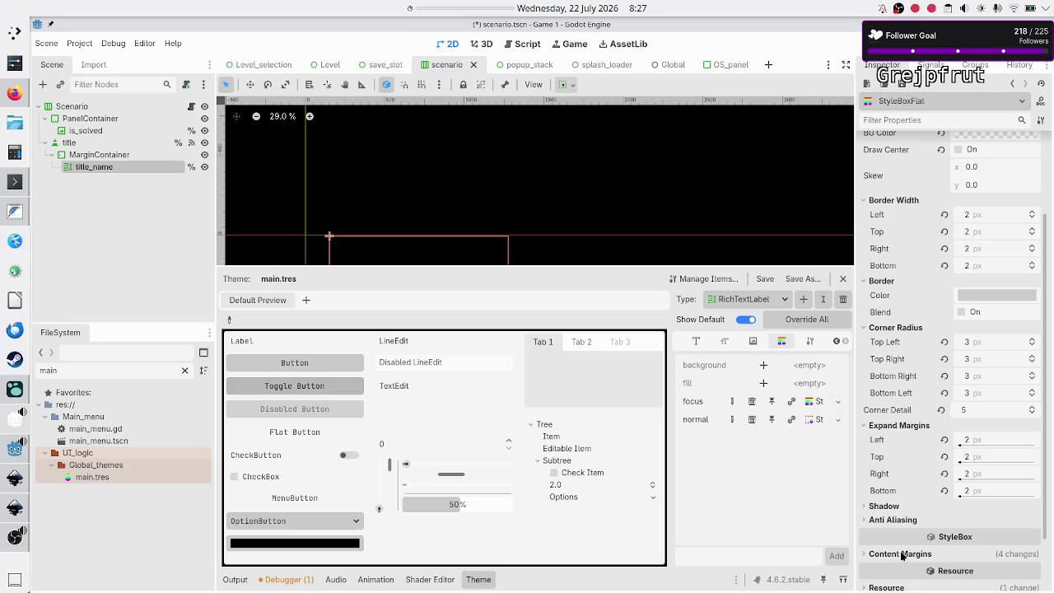
left_click(869, 557)
- Review the margin values, then show RichTextLabel's font items such as bold_font and normal_font
scroll(892, 556, "down", 2)
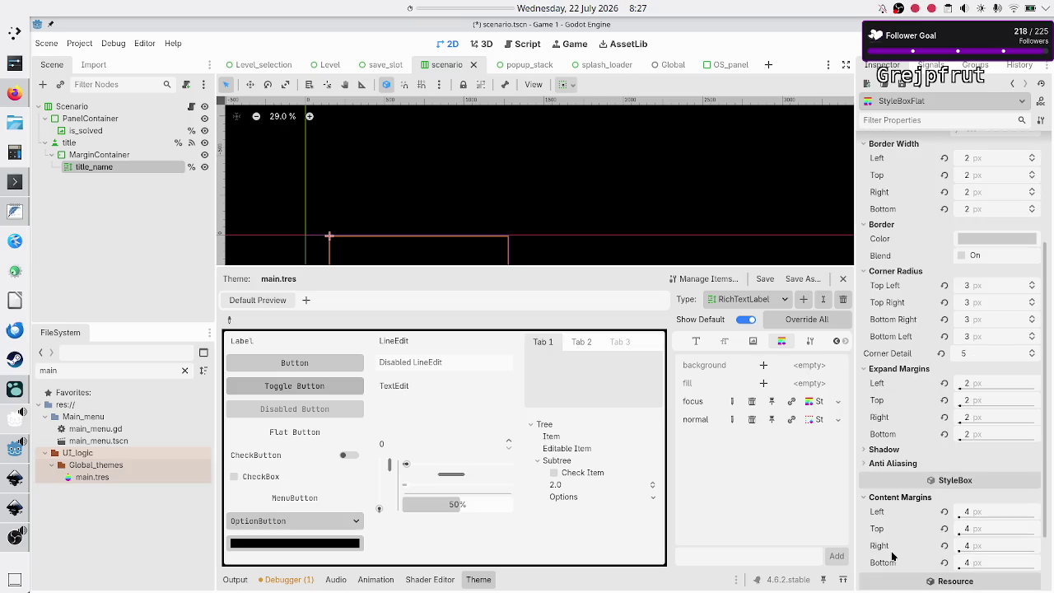
scroll(892, 556, "down", 2)
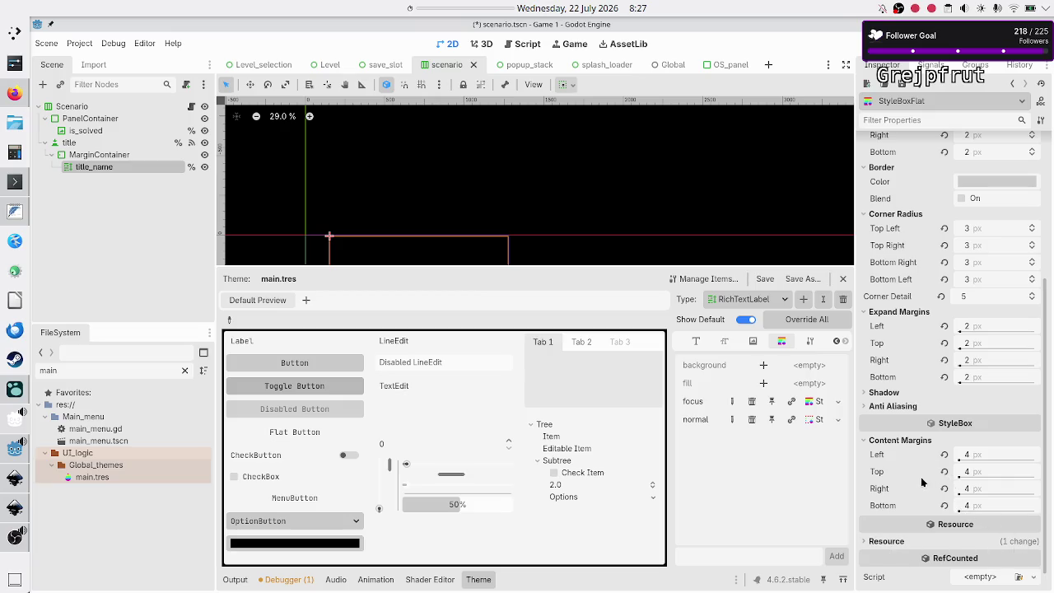
mouse_move(919, 476)
mouse_move(906, 452)
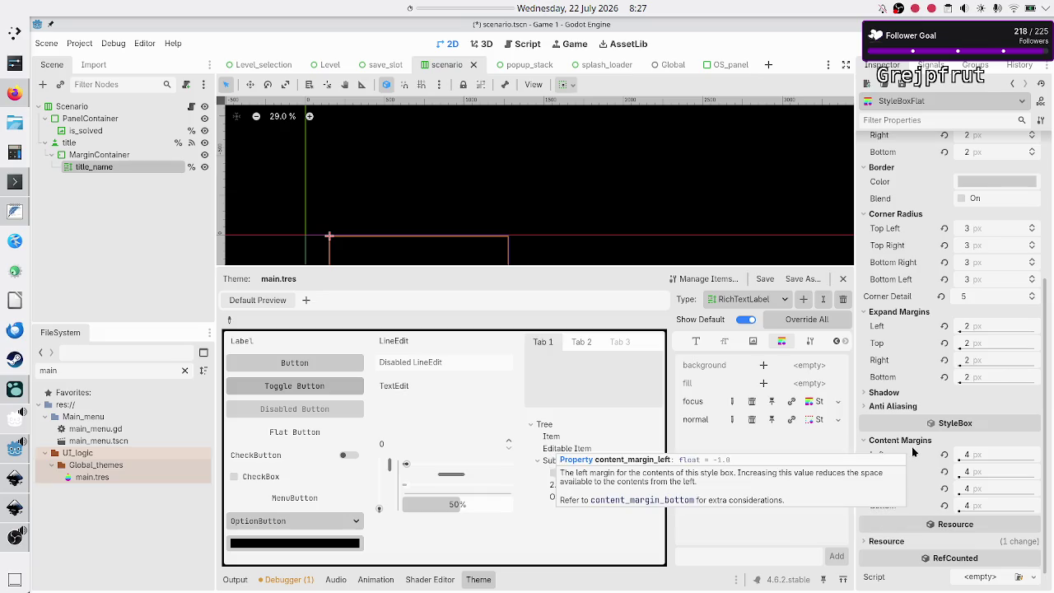
scroll(912, 449, "up", 3)
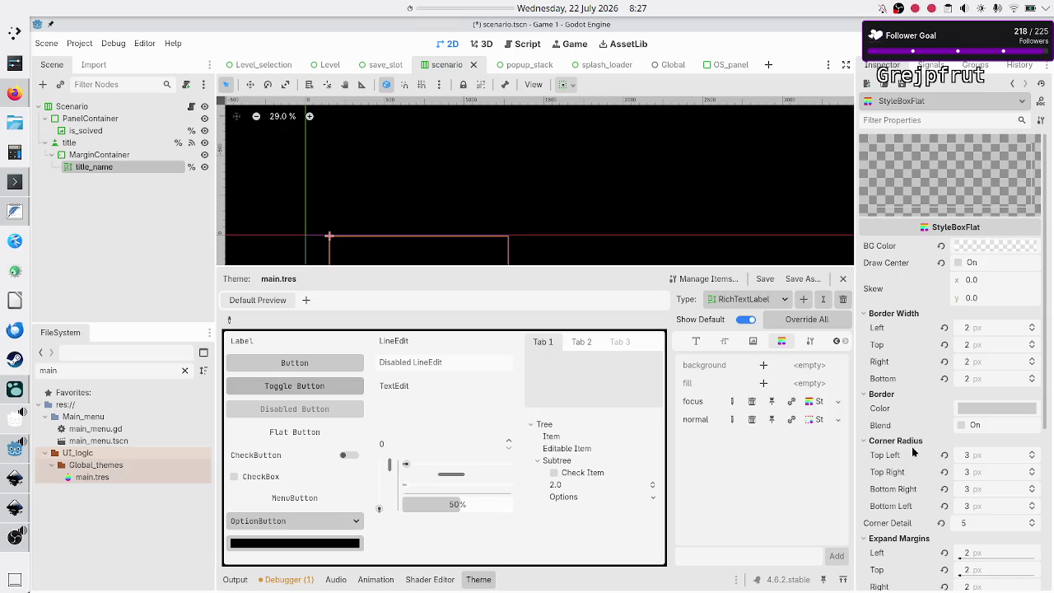
scroll(911, 447, "down", 5)
scroll(911, 446, "up", 5)
left_click(692, 343)
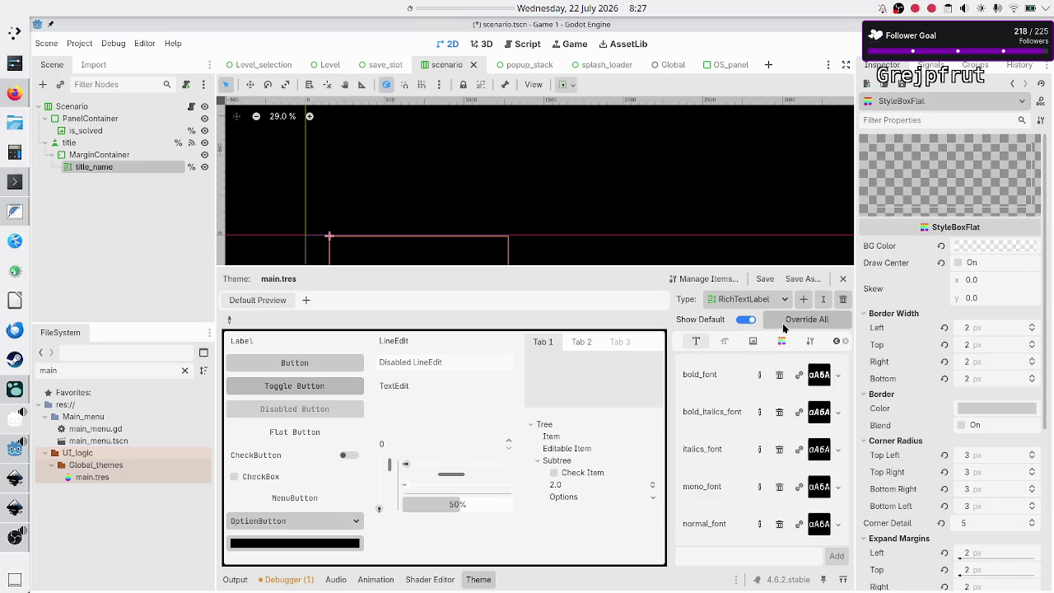
left_click(744, 299)
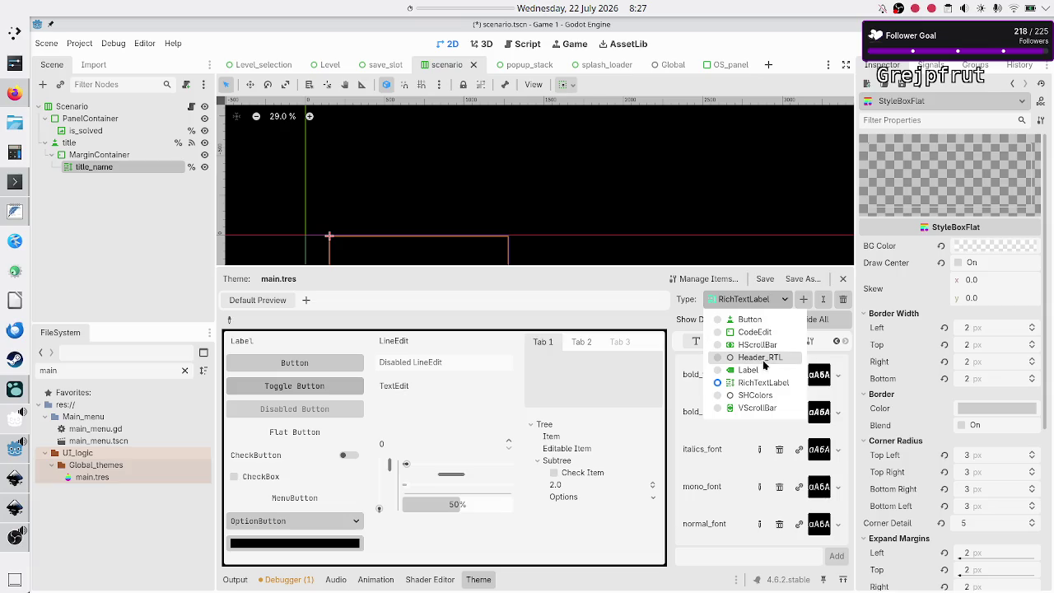
- Switch to Header_RTL and browse its Icon, Base Type and Font items
left_click(761, 358)
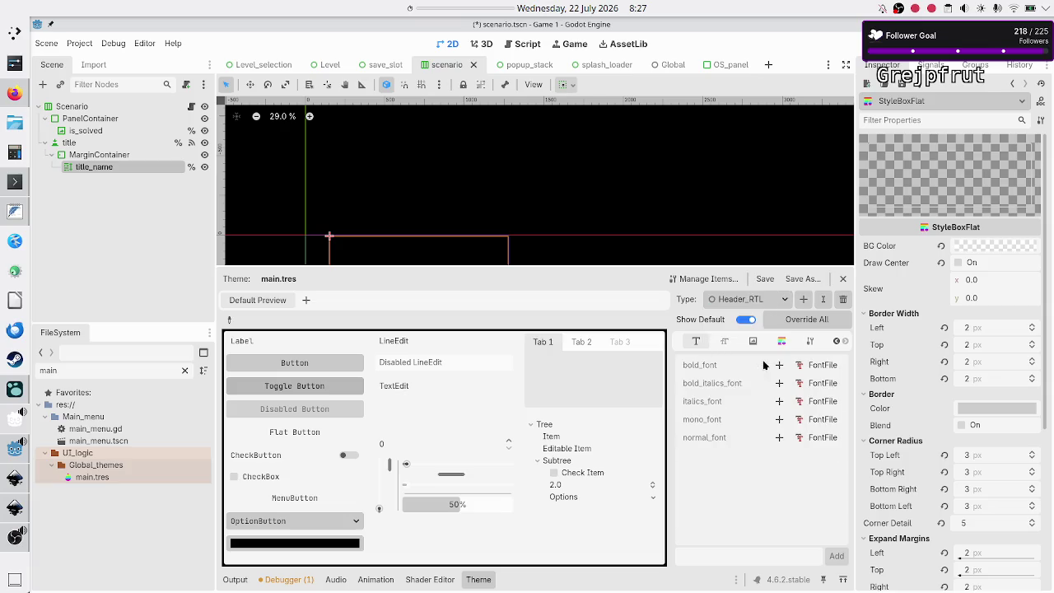
left_click(838, 342)
left_click(838, 342)
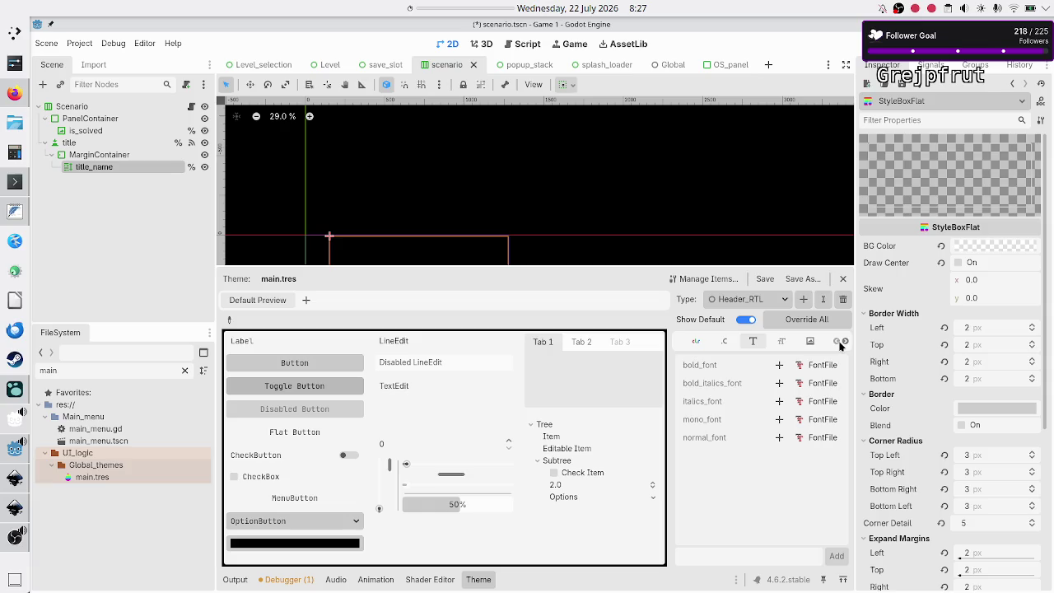
left_click(819, 344)
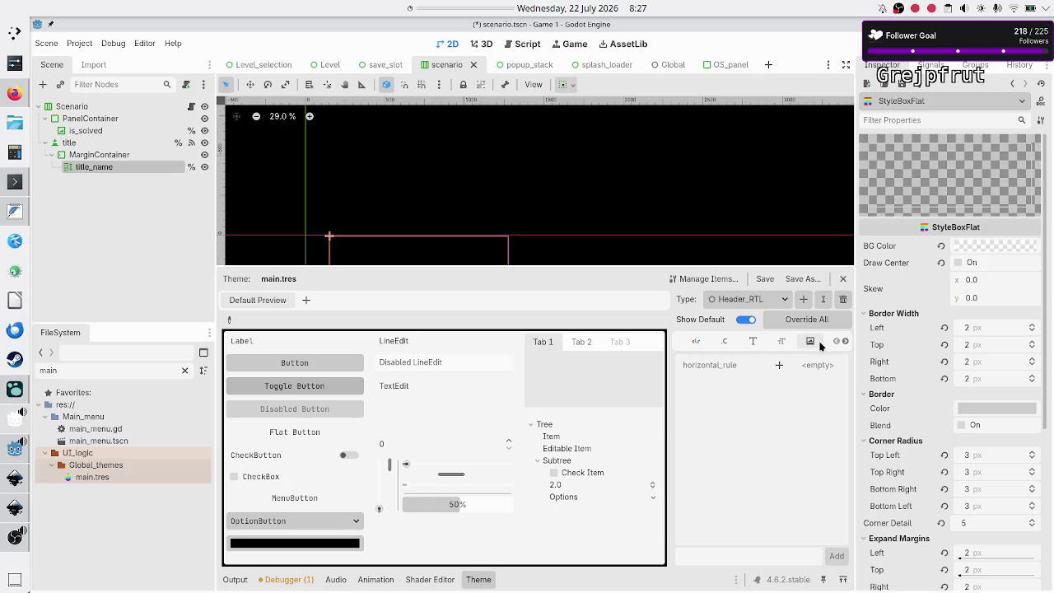
left_click(846, 342)
left_click(846, 342)
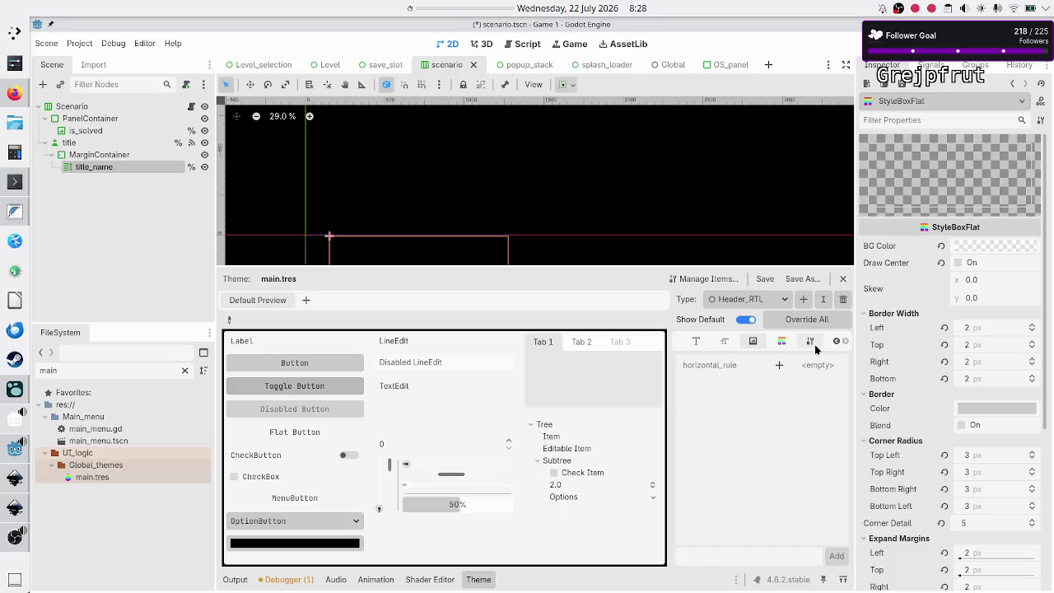
left_click(811, 342)
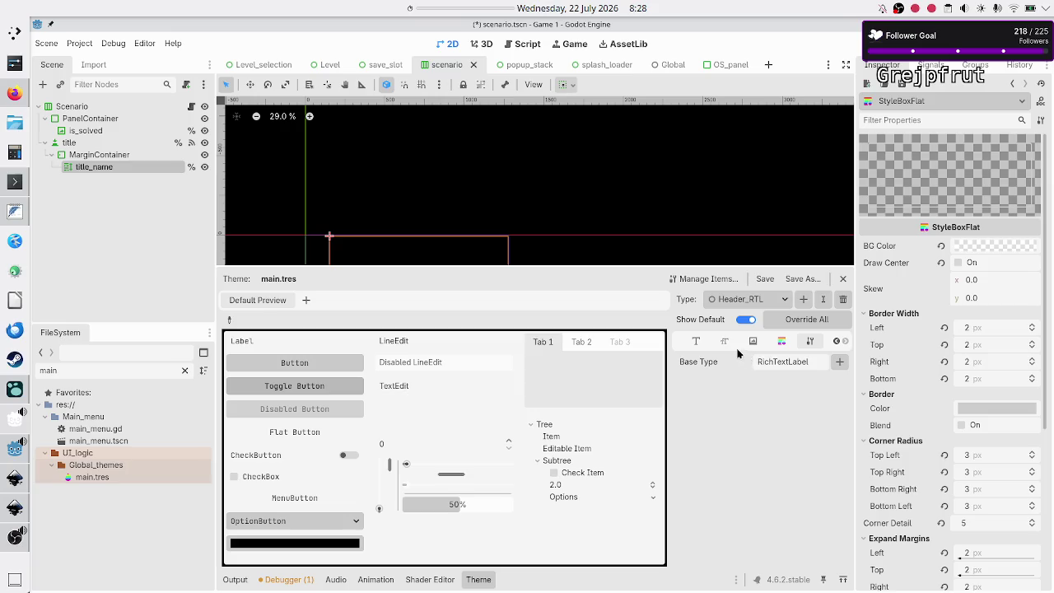
left_click(697, 341)
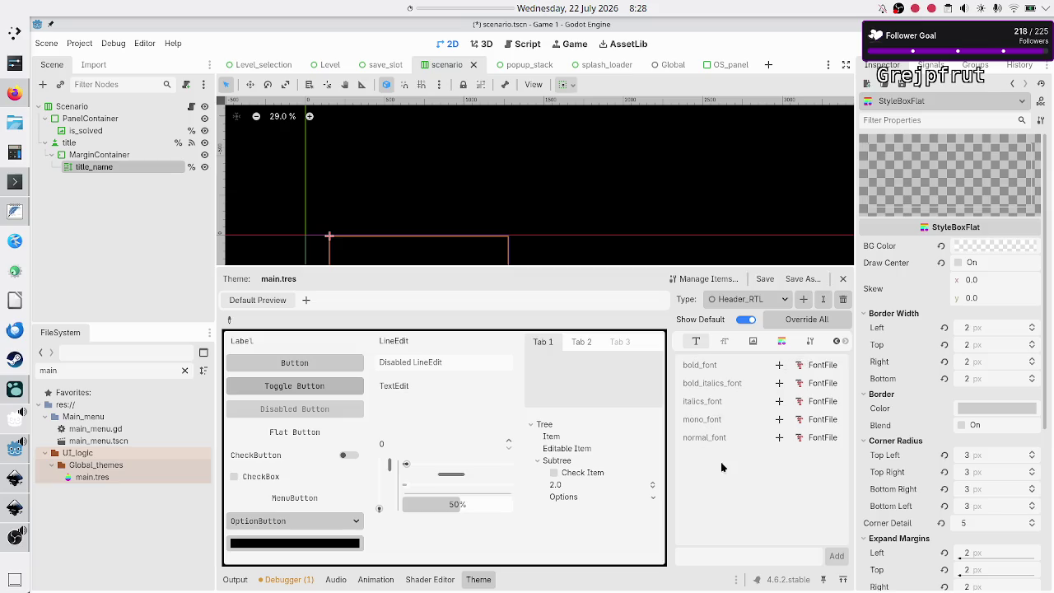
- Confirm Header_RTL's base type is RichTextLabel and recheck its font items
left_click(784, 300)
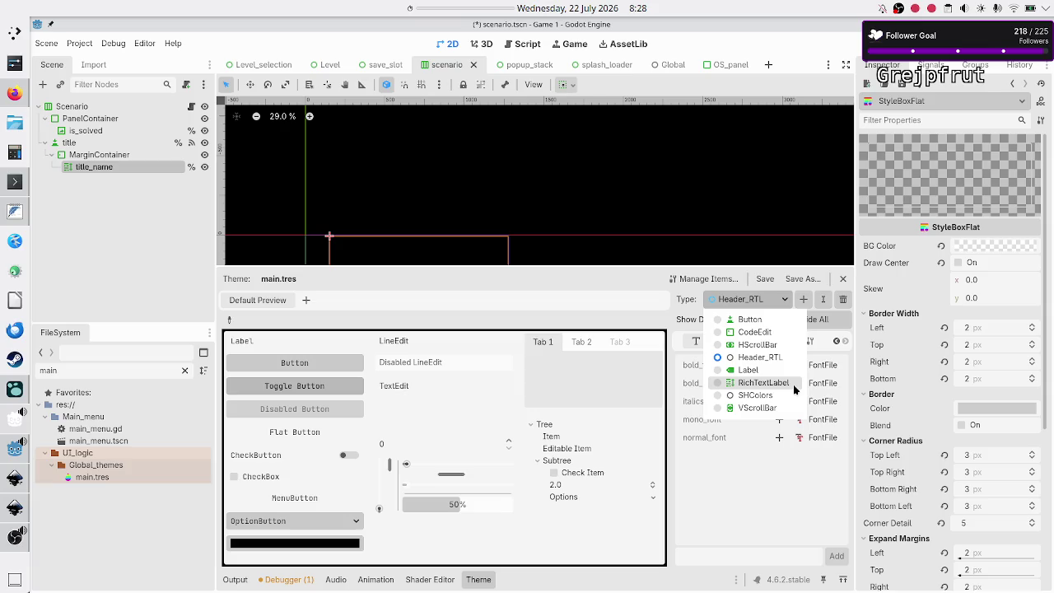
left_click(754, 492)
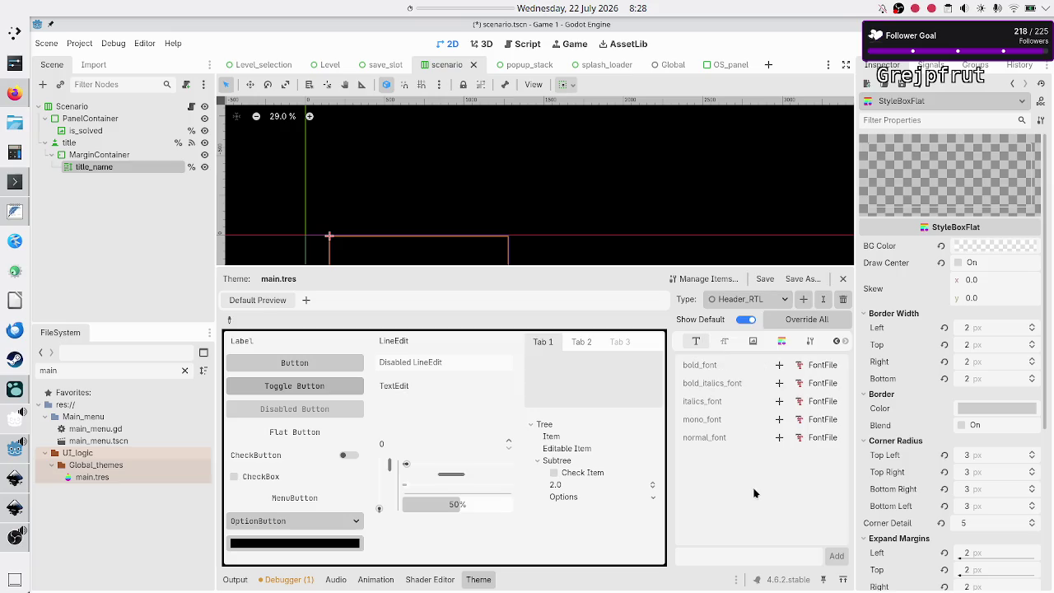
left_click(812, 342)
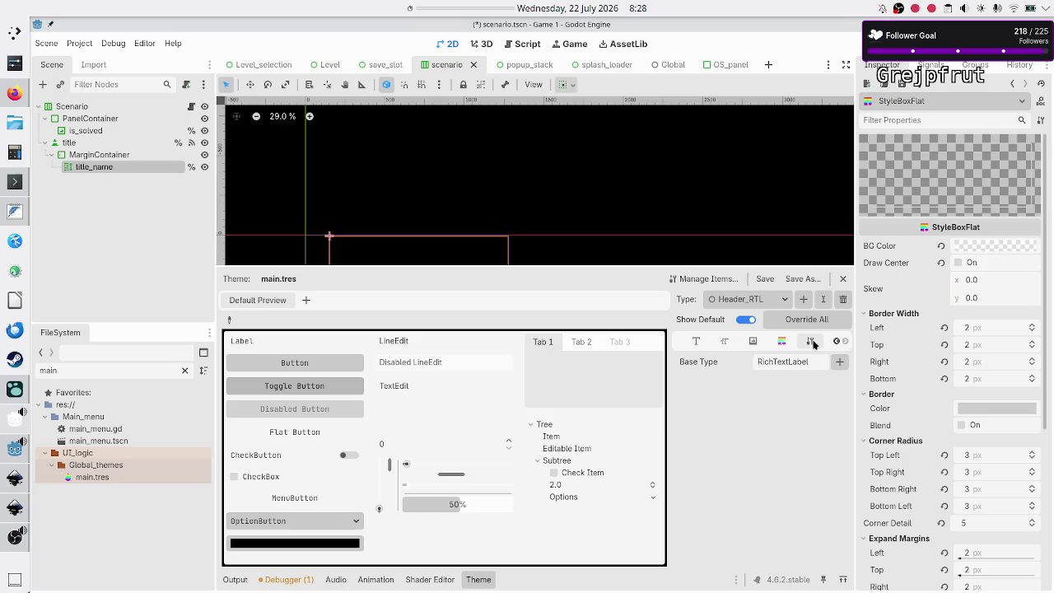
double_click(804, 360)
left_click(786, 299)
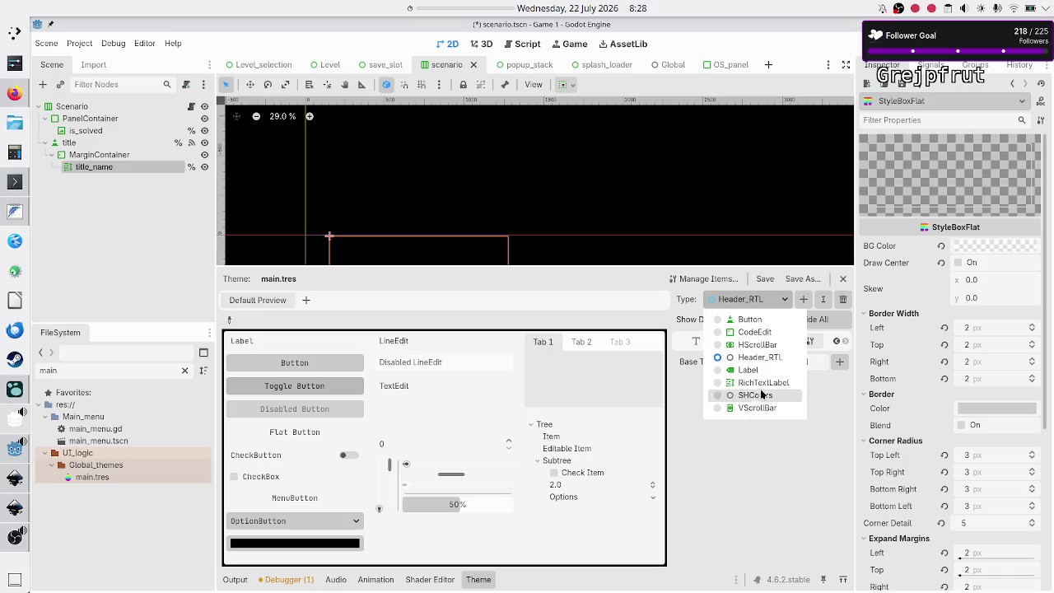
left_click(747, 459)
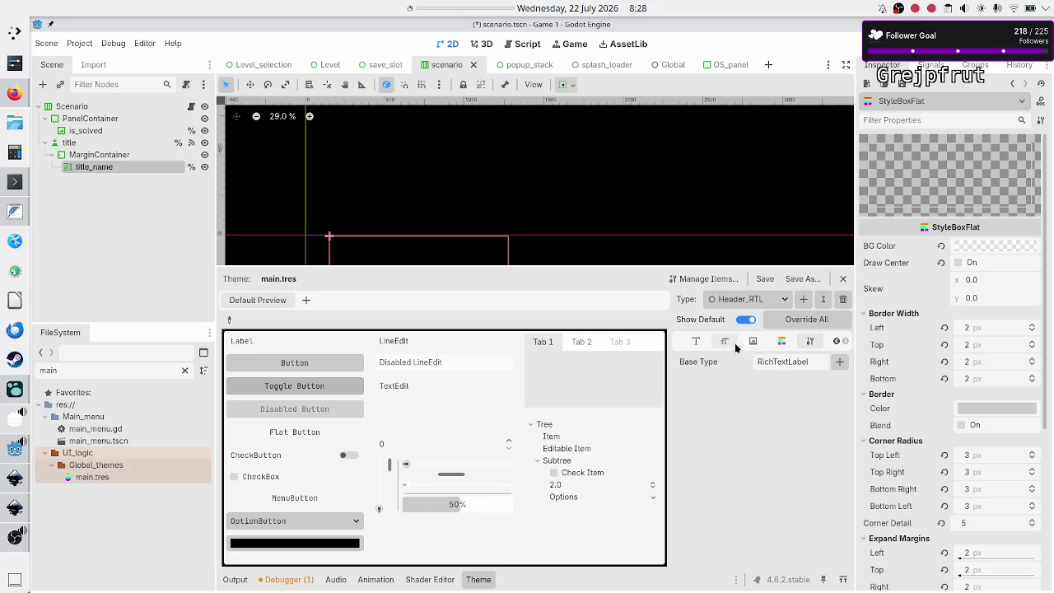
left_click(693, 339)
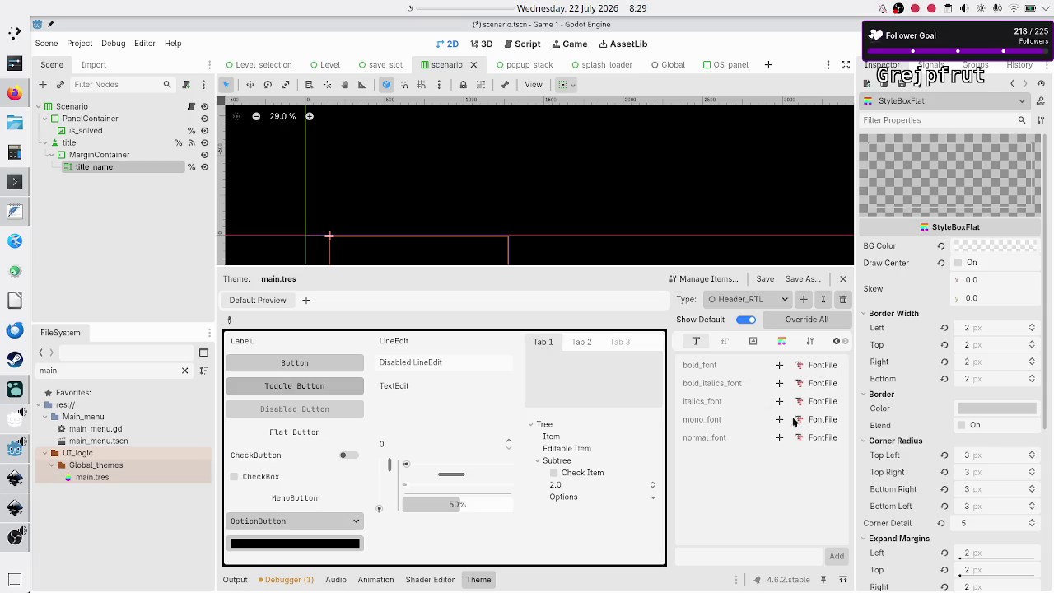
- Switch back to RichTextLabel and bring its Color items into view
left_click(754, 299)
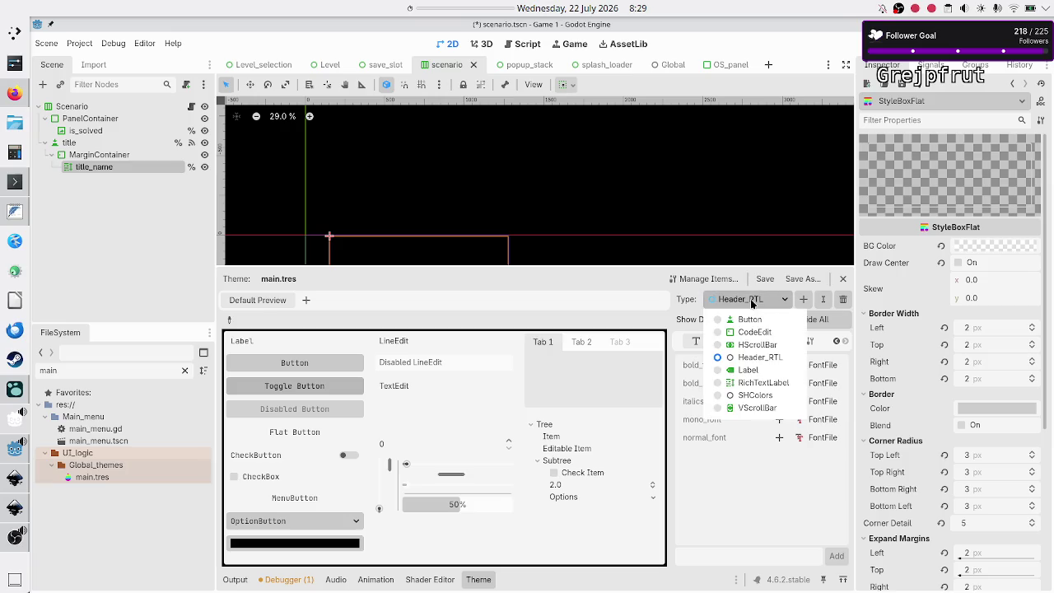
left_click(764, 382)
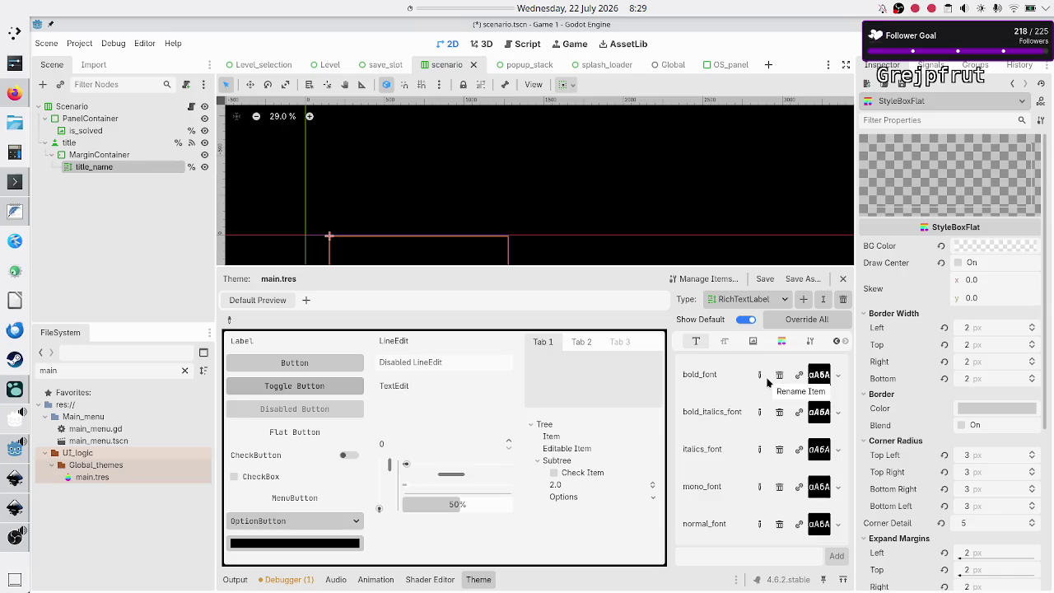
left_click(836, 343)
left_click(836, 343)
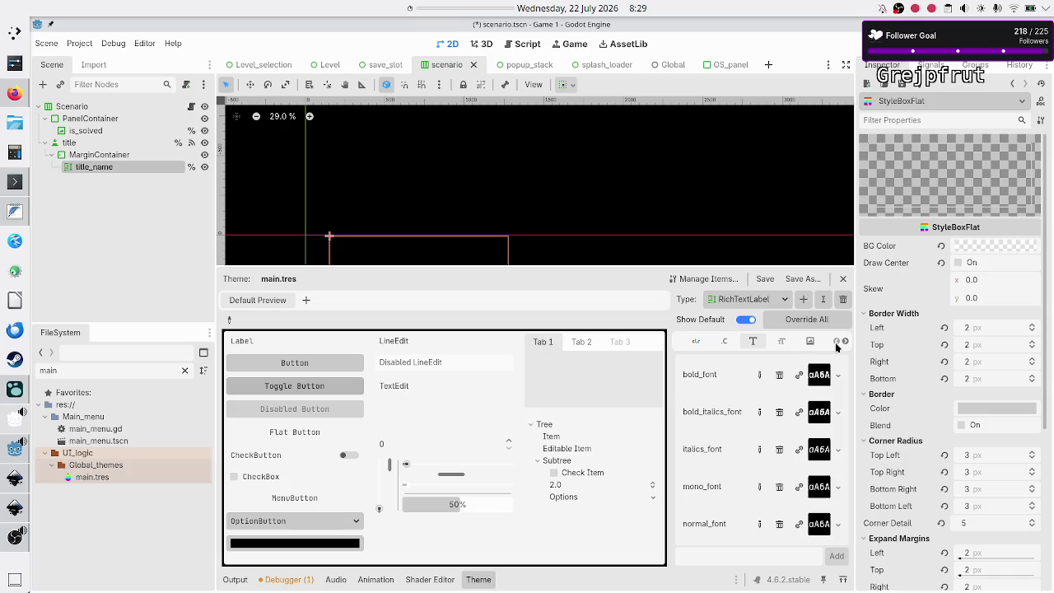
- Save and run the scenario scene, opening the black Game 1 debug window
left_click(696, 343)
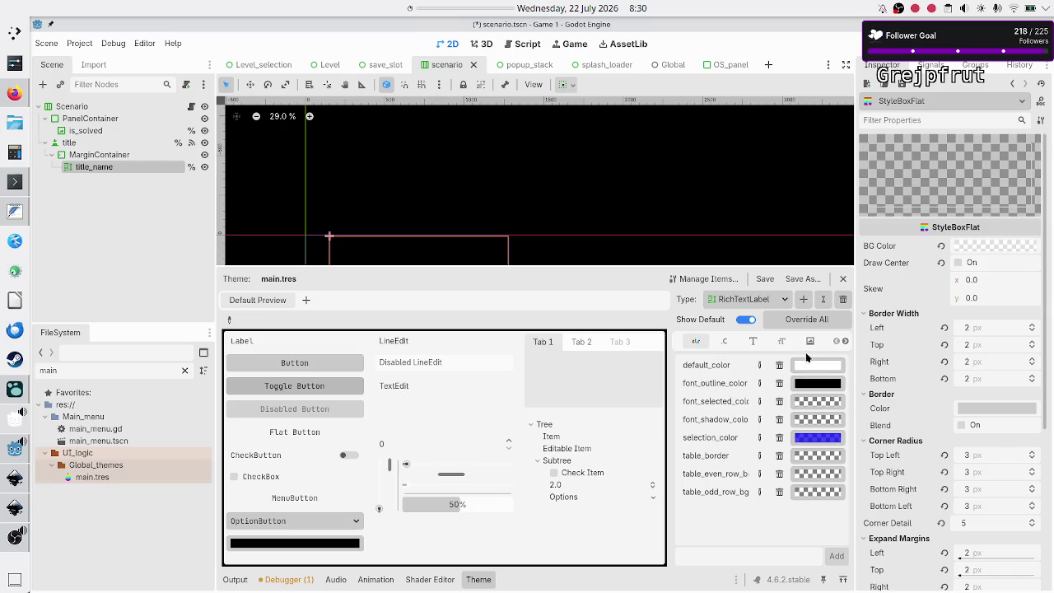
key("F6")
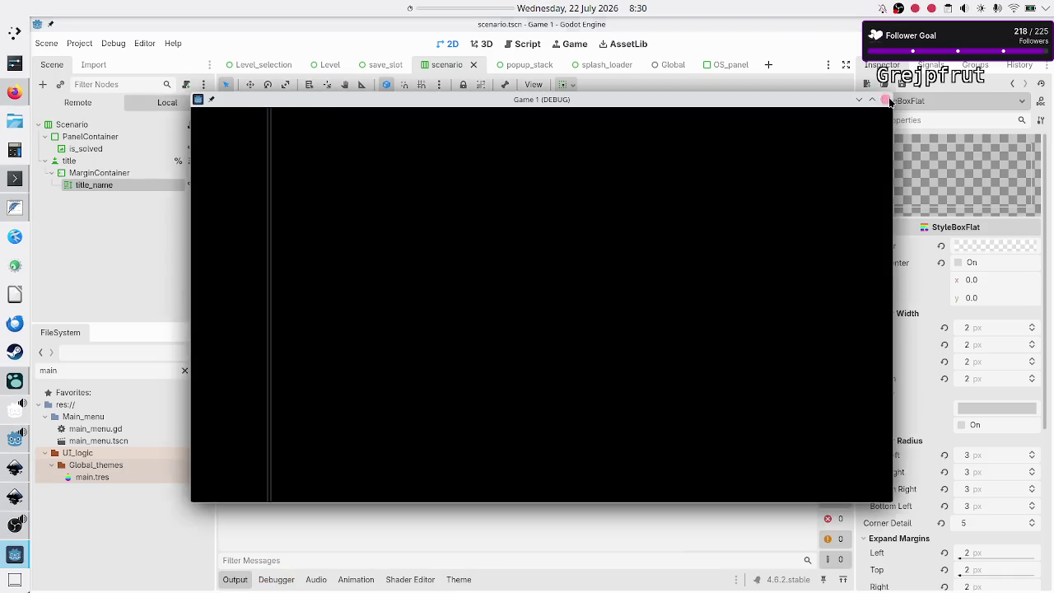
- Test-run the Level_selection scene with F6, then close the game window to stop debugging
left_click(885, 100)
left_click(288, 67)
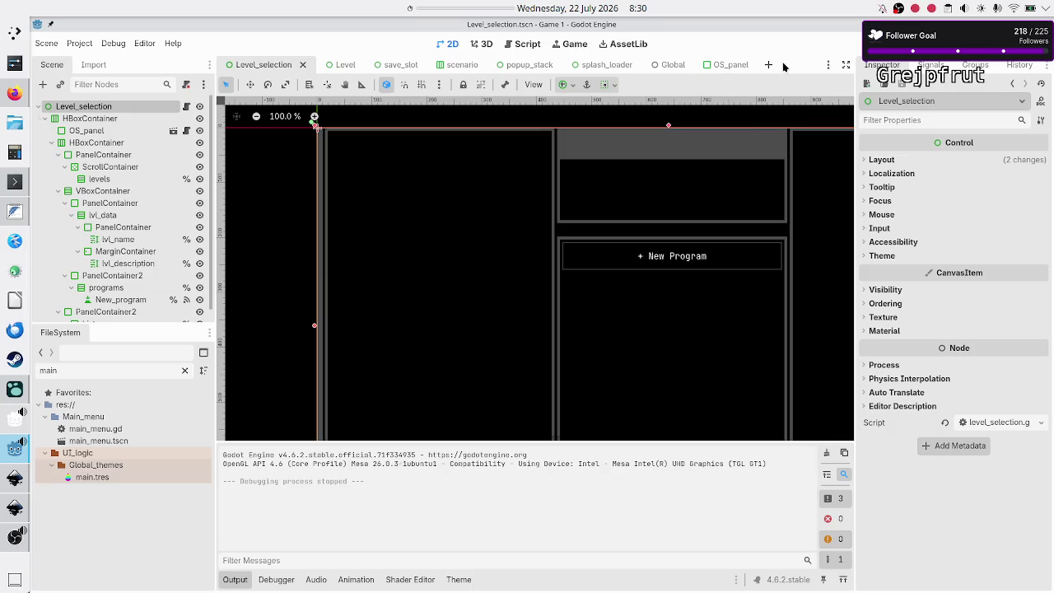
key("F6")
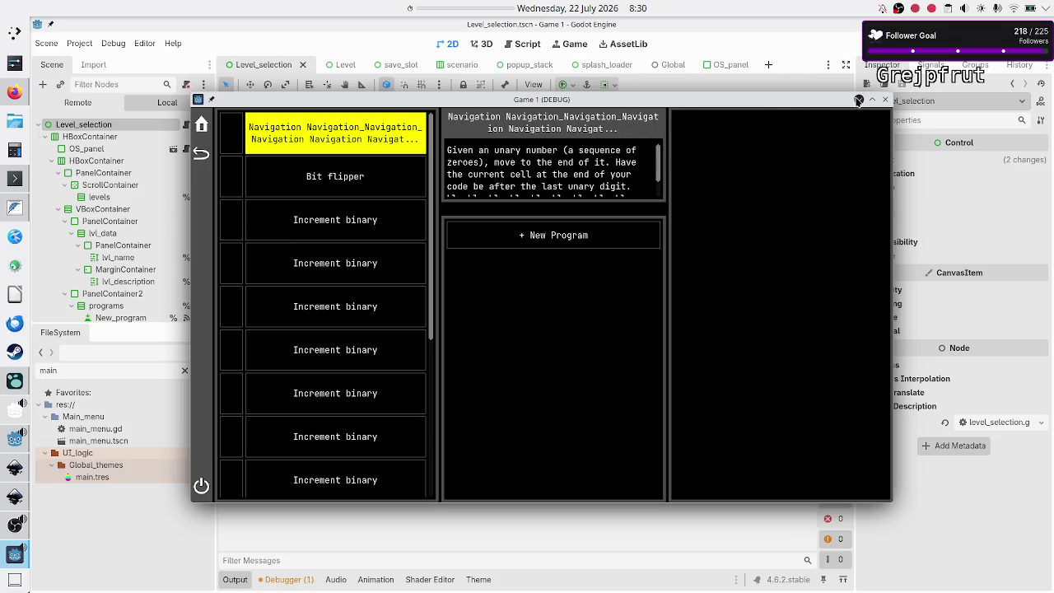
left_click(886, 100)
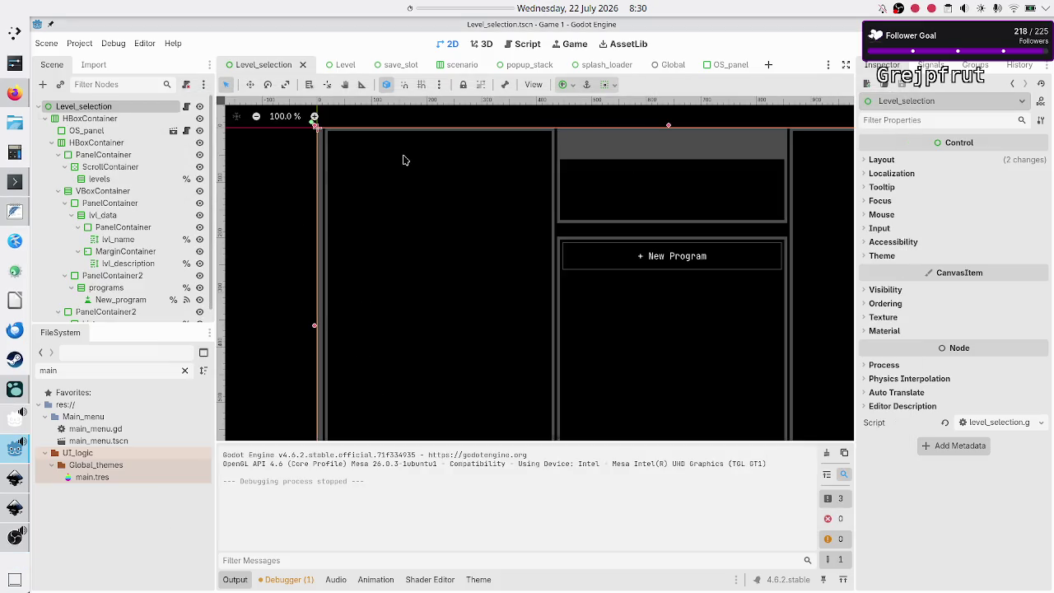
left_click(122, 155)
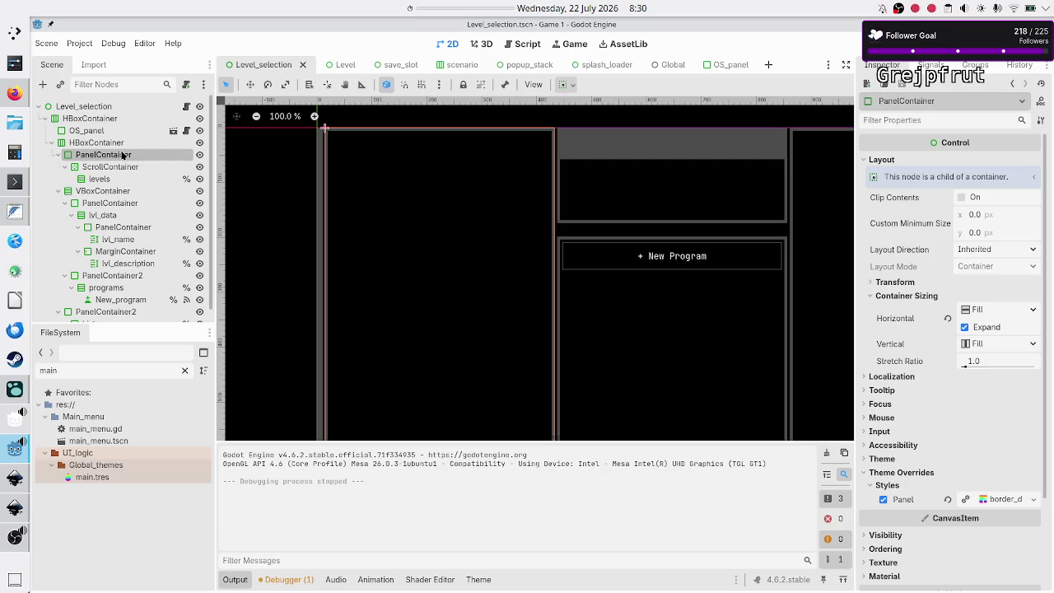
- Check the level-data PanelContainer's StyleBoxFlat panel override, then return to the scenario scene
left_click(114, 229)
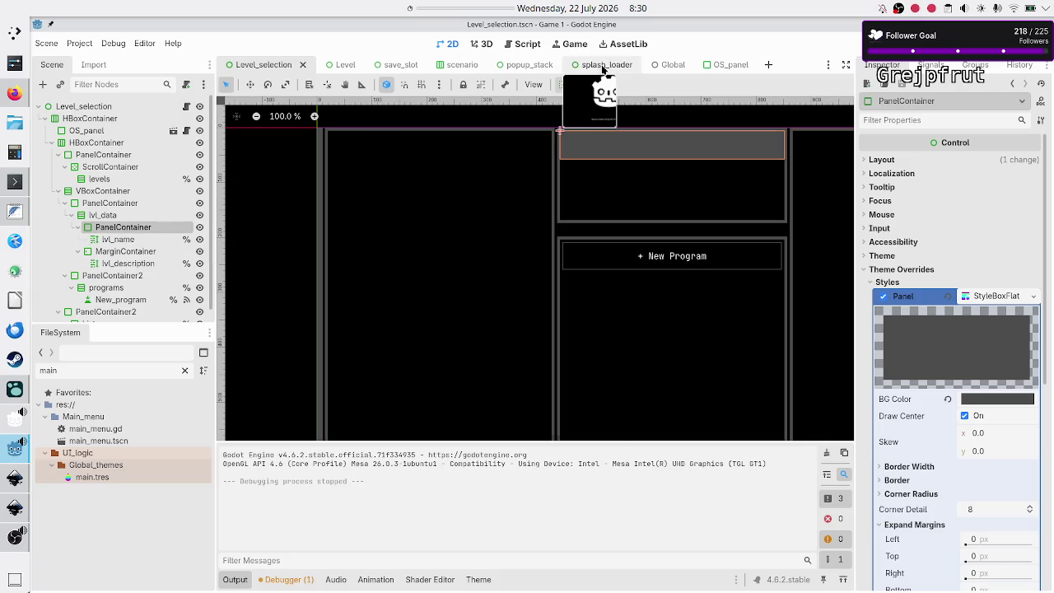
left_click(472, 64)
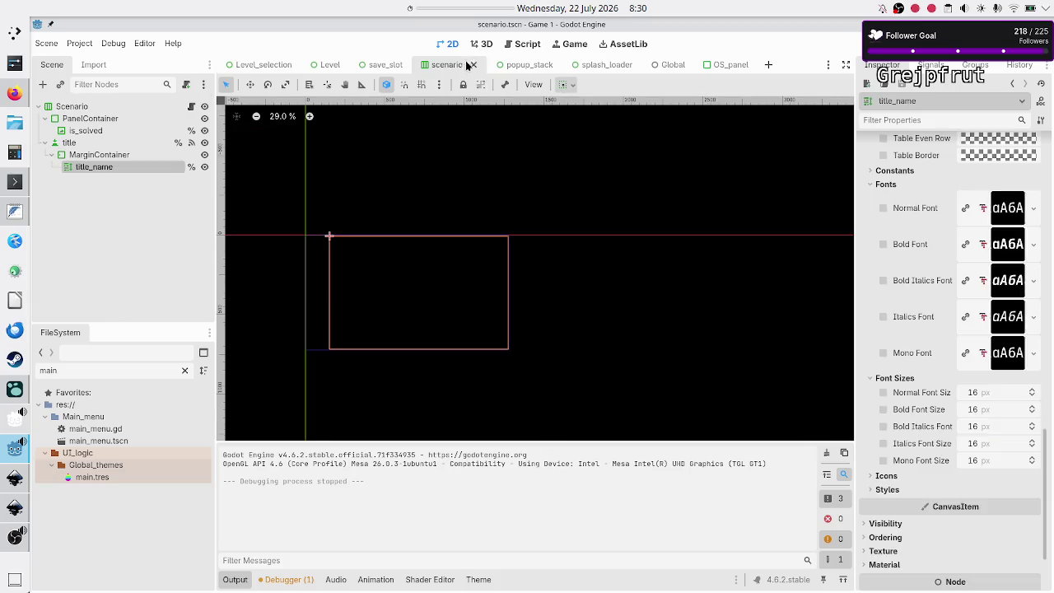
- Review overrides on MarginContainer, title, PanelContainer and title_name, then open scenario.gd
left_click(112, 158)
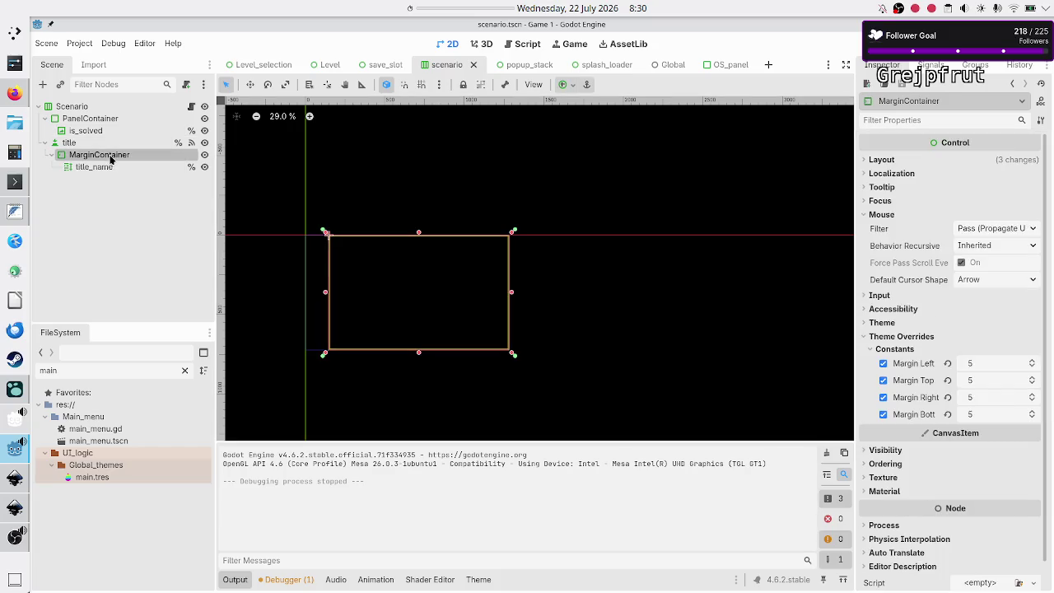
left_click(91, 145)
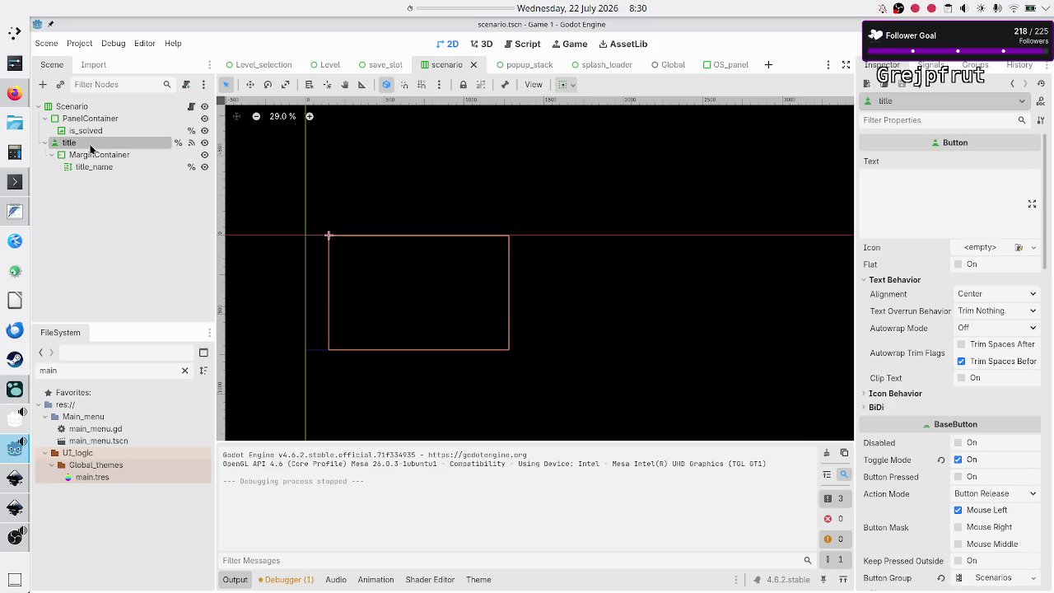
left_click(97, 119)
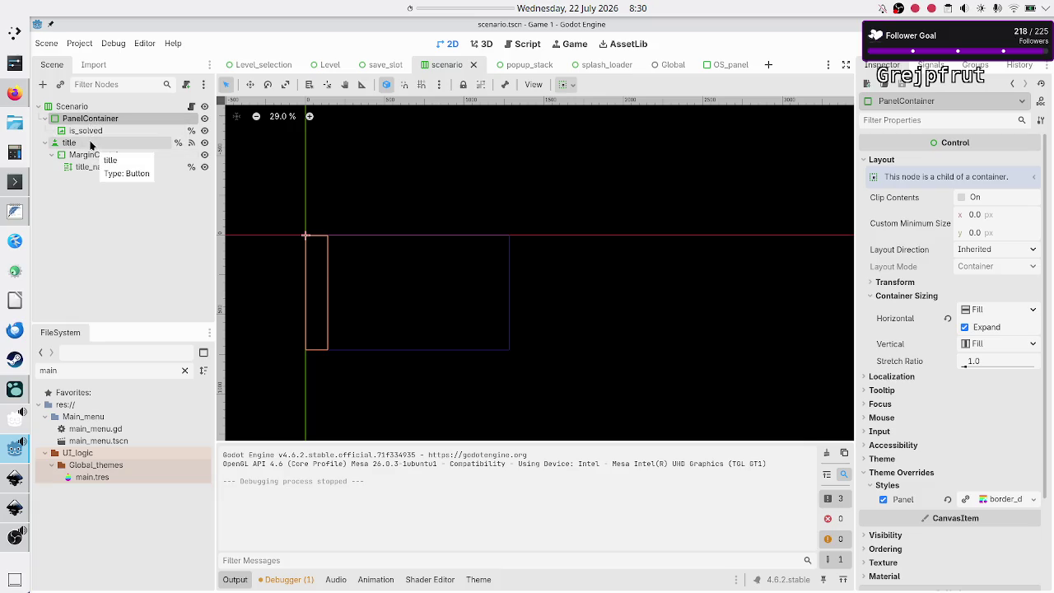
left_click(90, 145)
left_click(95, 155)
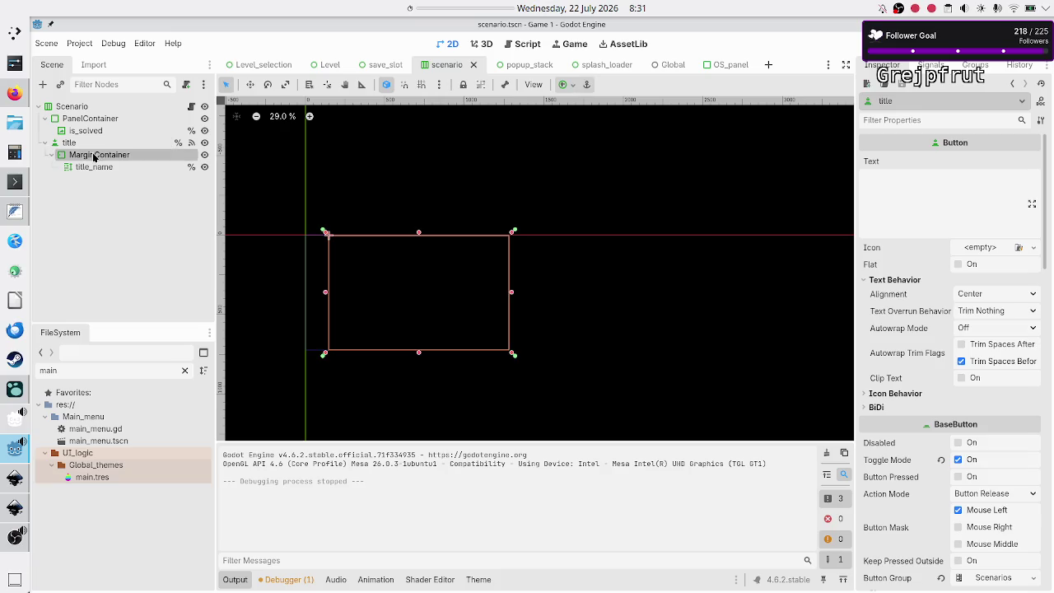
left_click(96, 168)
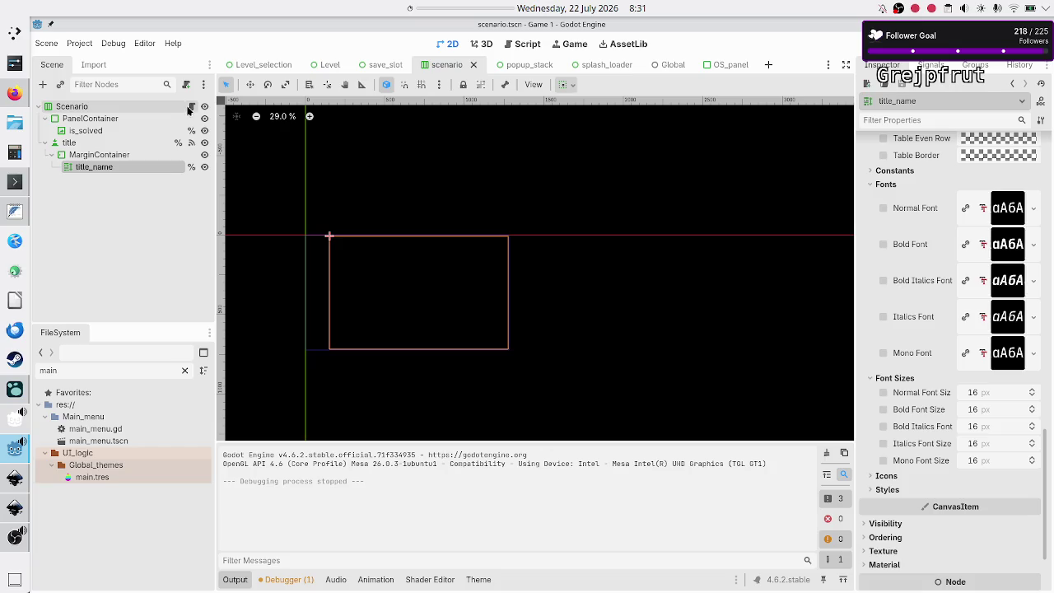
left_click(188, 110)
left_click(547, 215)
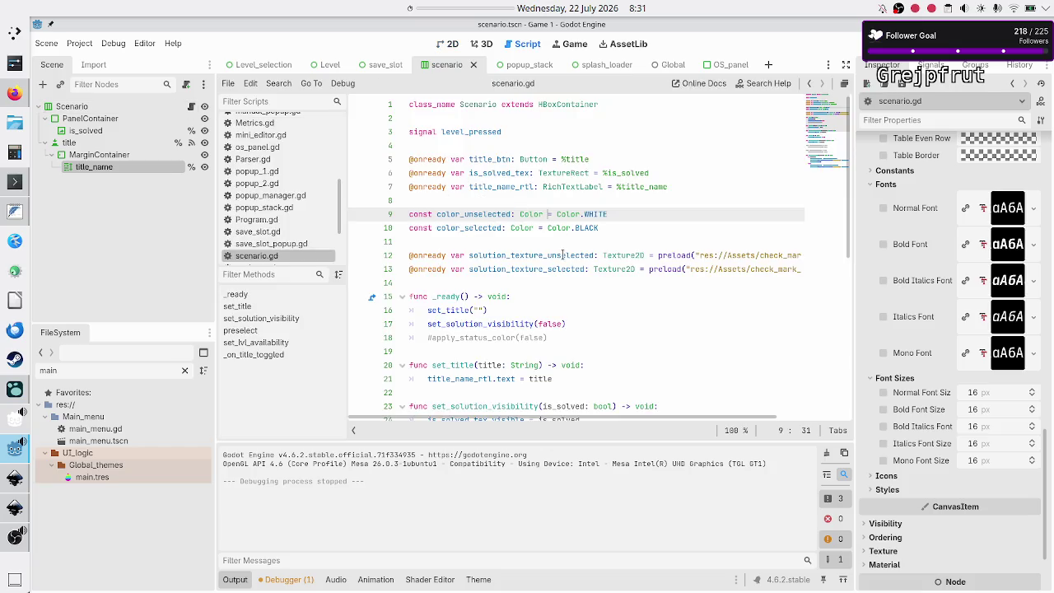
scroll(561, 265, "down", 8)
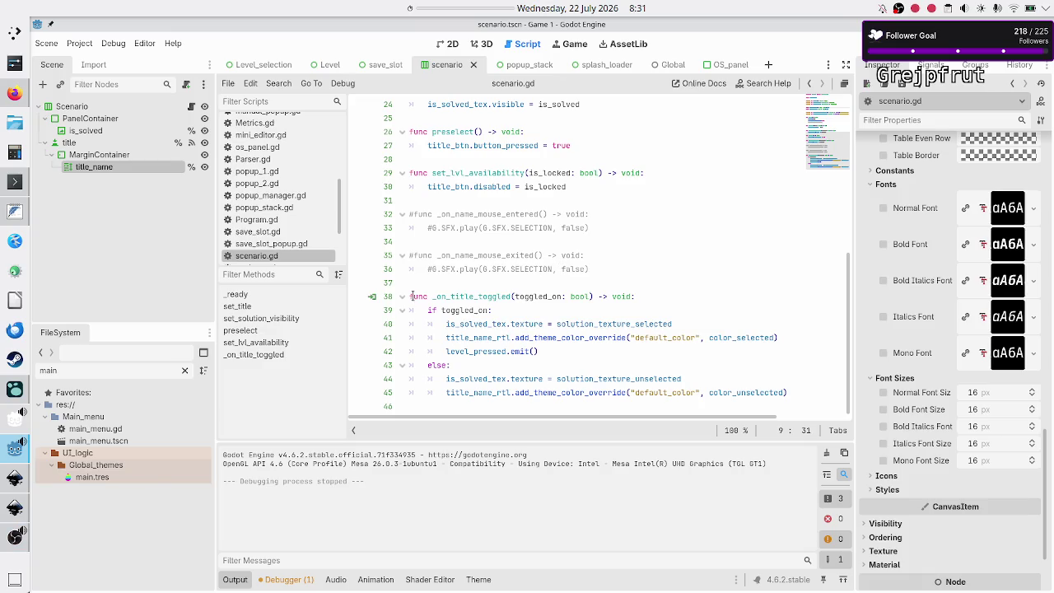
left_click(265, 71)
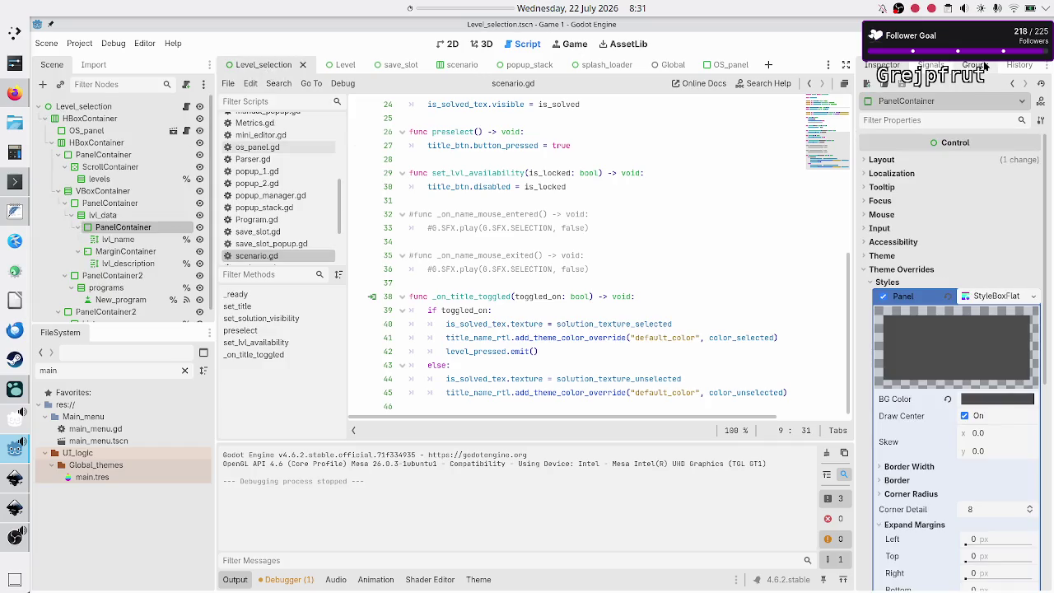
key("F6")
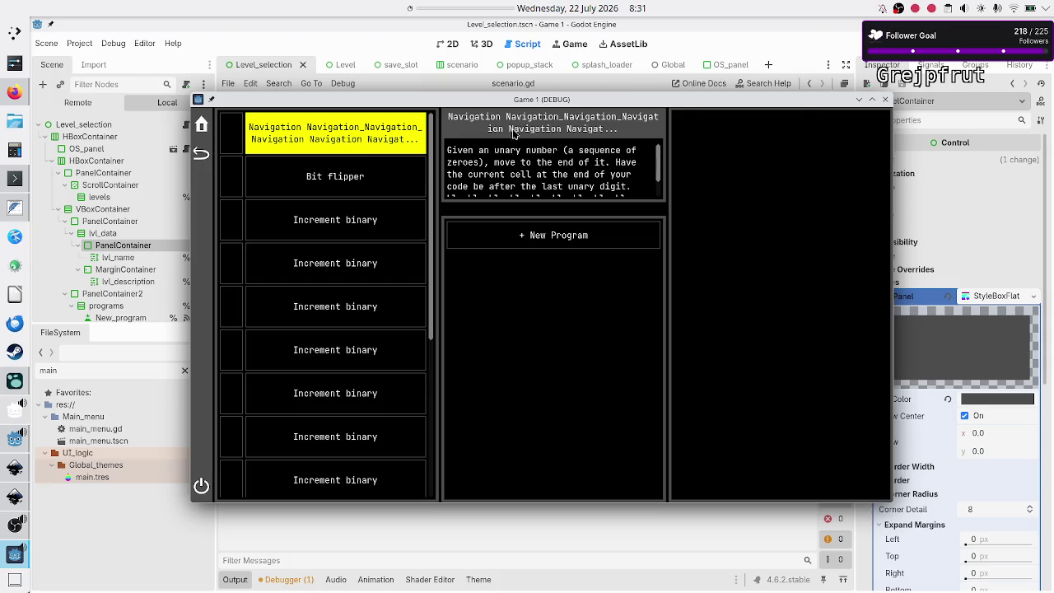
left_click(886, 100)
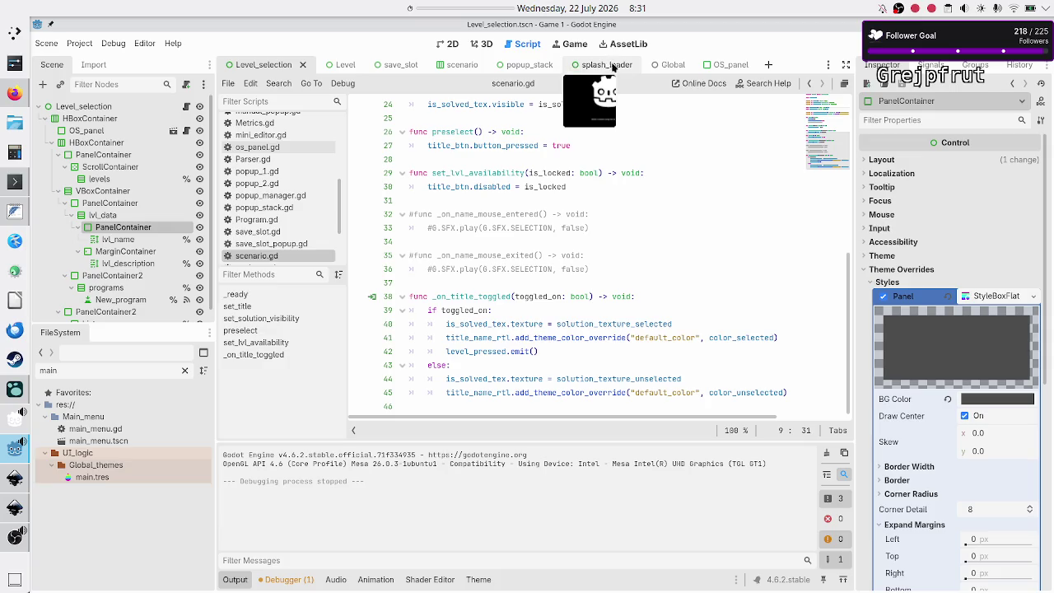
left_click(458, 64)
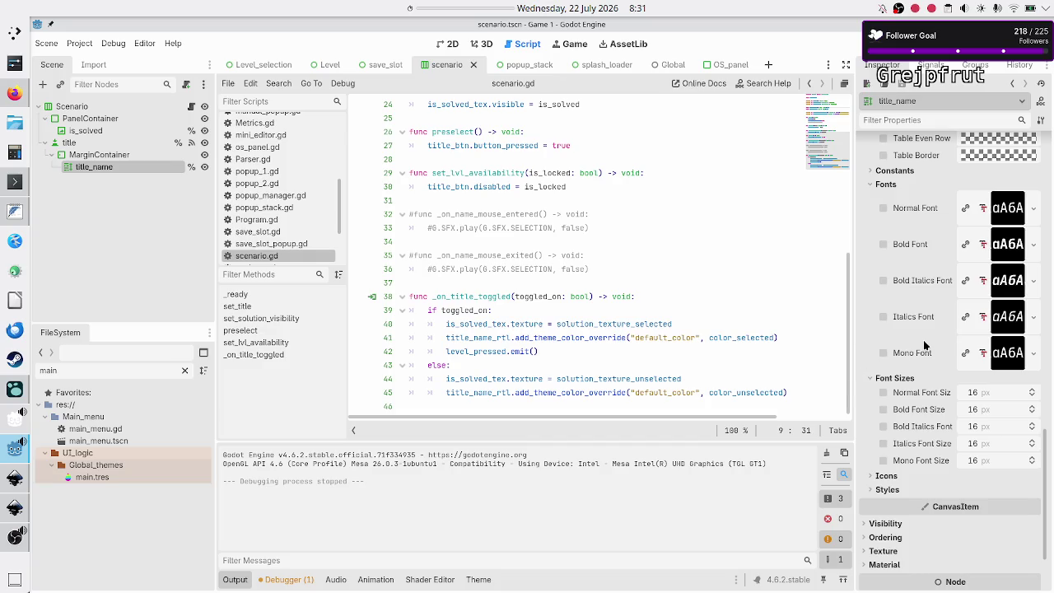
- Highlight the Color.WHITE and Color.BLACK values on lines 9 and 10 of scenario.gd
scroll(924, 346, "up", 5)
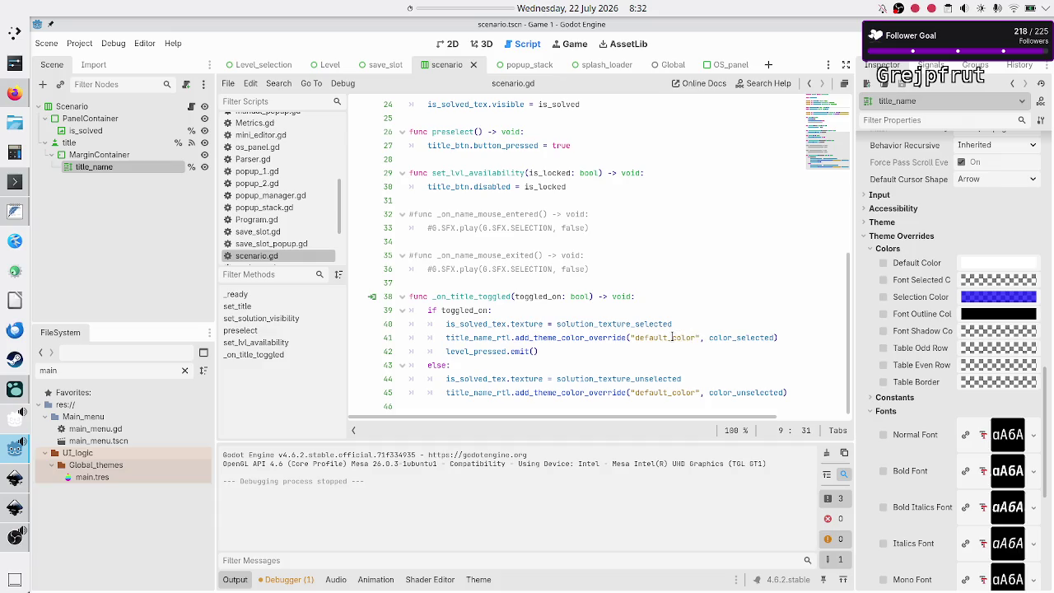
scroll(672, 338, "up", 8)
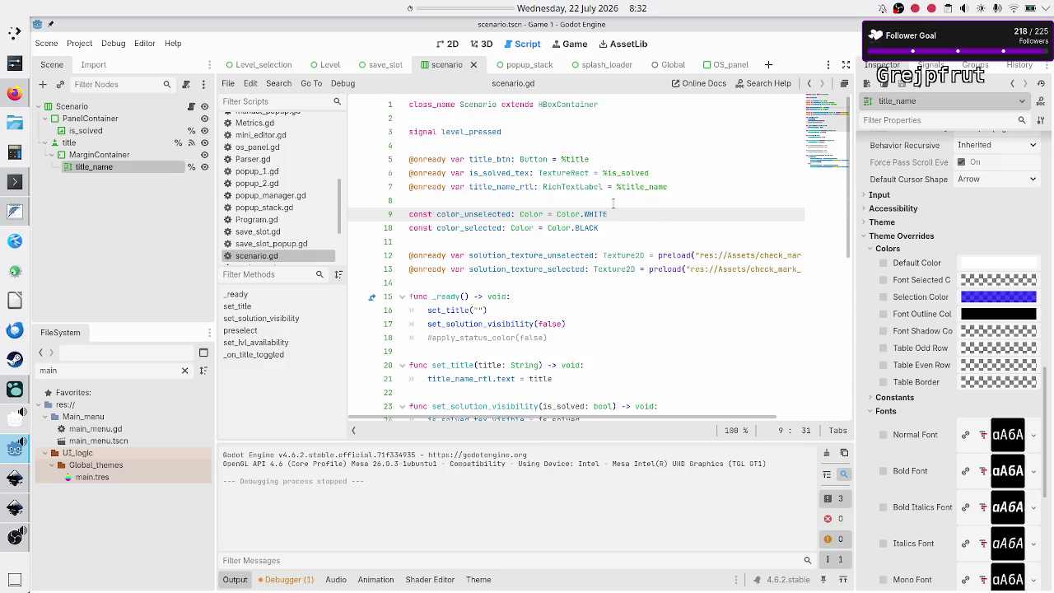
double_click(608, 214)
double_click(607, 228)
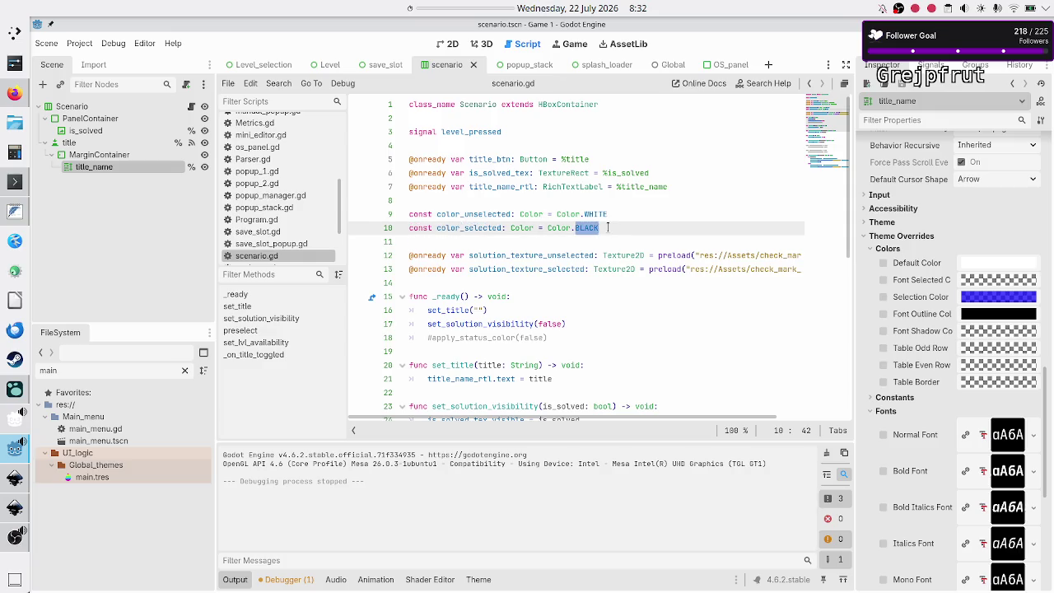
left_click(608, 228)
- Show the title button's Theme Overrides colours, including the yellow focus and hover font colours
left_click(108, 145)
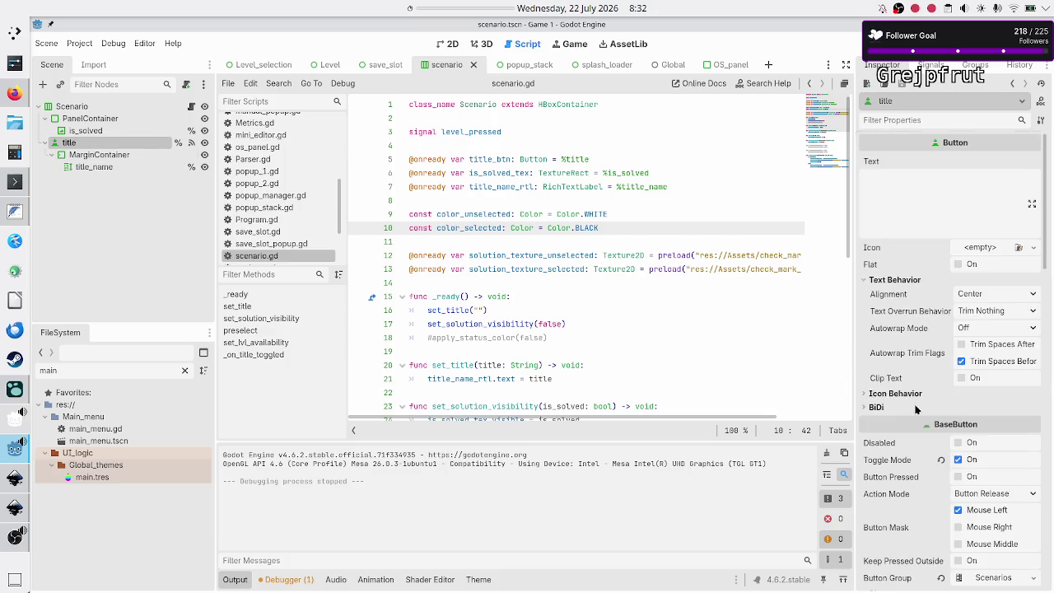
scroll(916, 410, "down", 5)
scroll(916, 409, "down", 10)
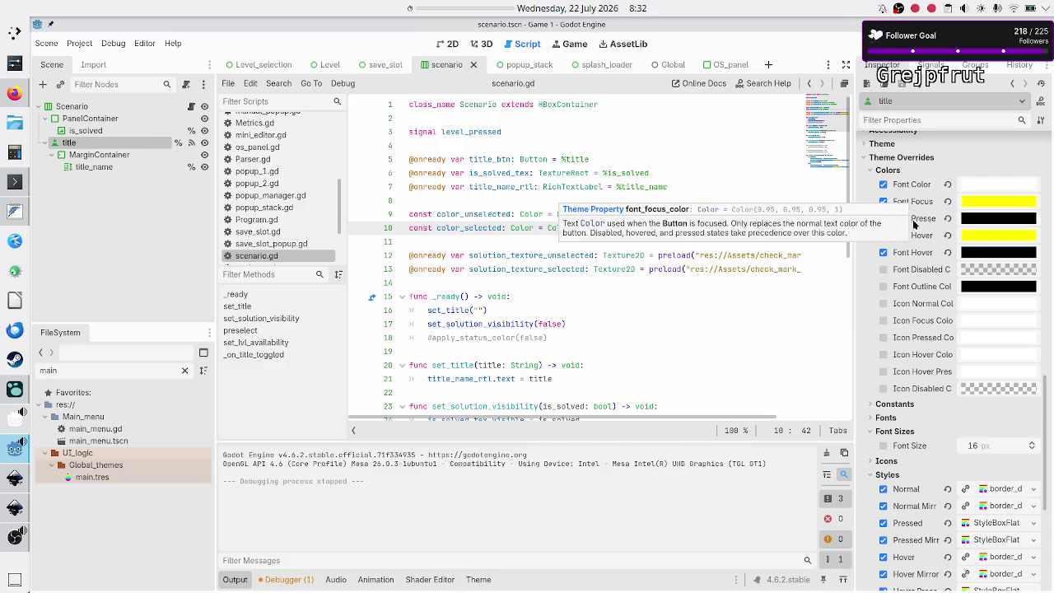
- Expand the title button's Hover StyleBox under Theme Overrides > Styles
scroll(927, 363, "down", 5)
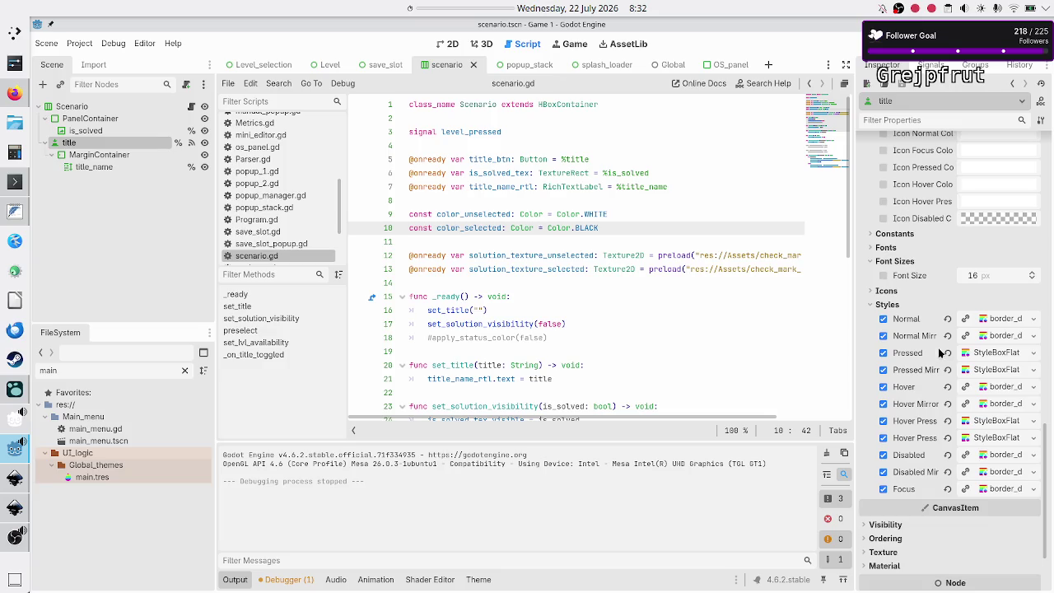
left_click(992, 387)
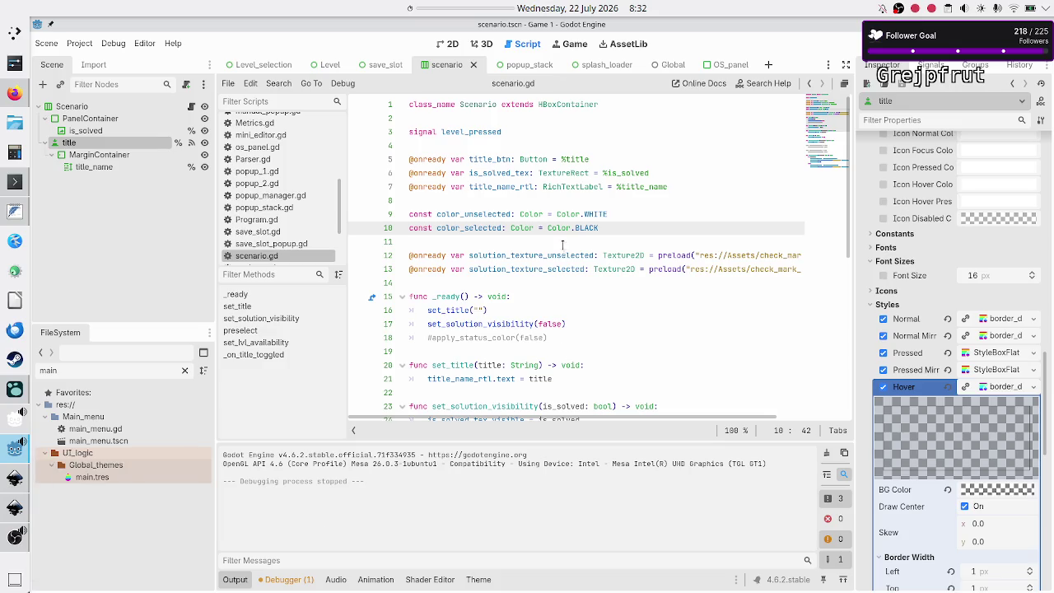
mouse_move(558, 210)
scroll(576, 271, "right", 3)
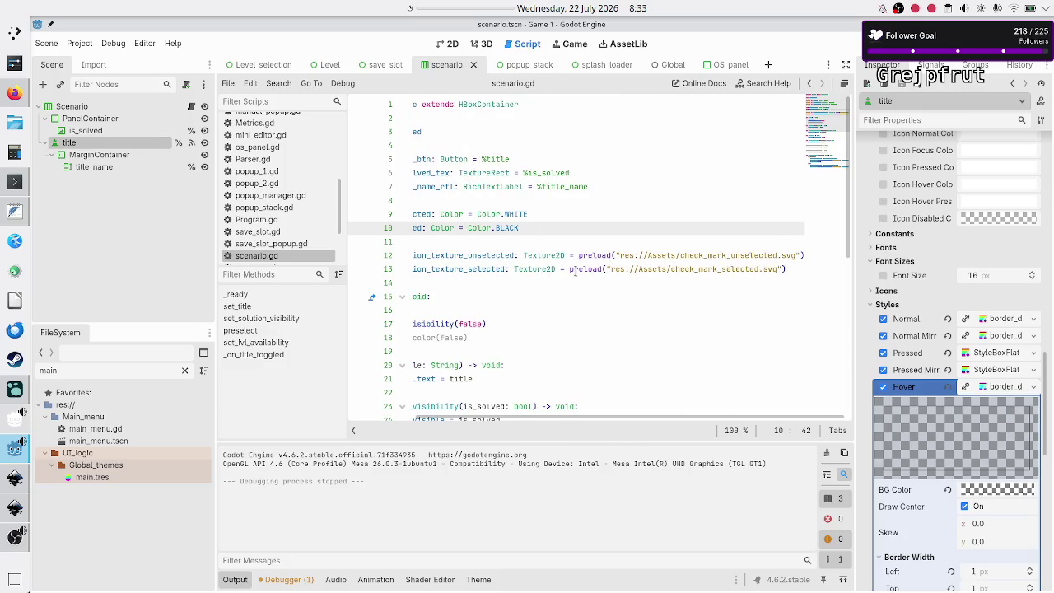
scroll(575, 272, "left", 3)
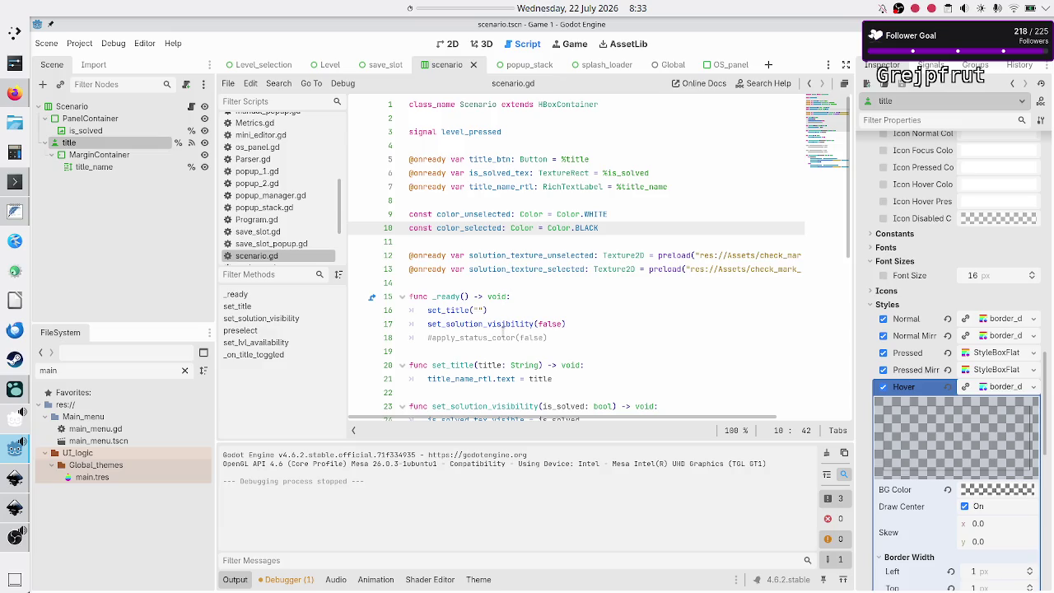
scroll(504, 336, "down", 2)
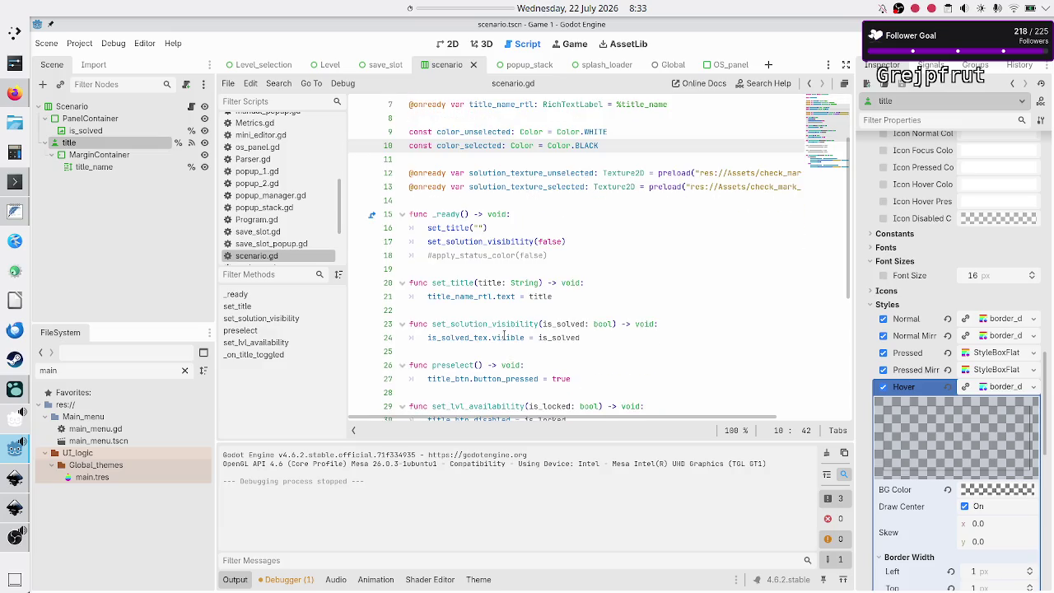
scroll(504, 336, "down", 2)
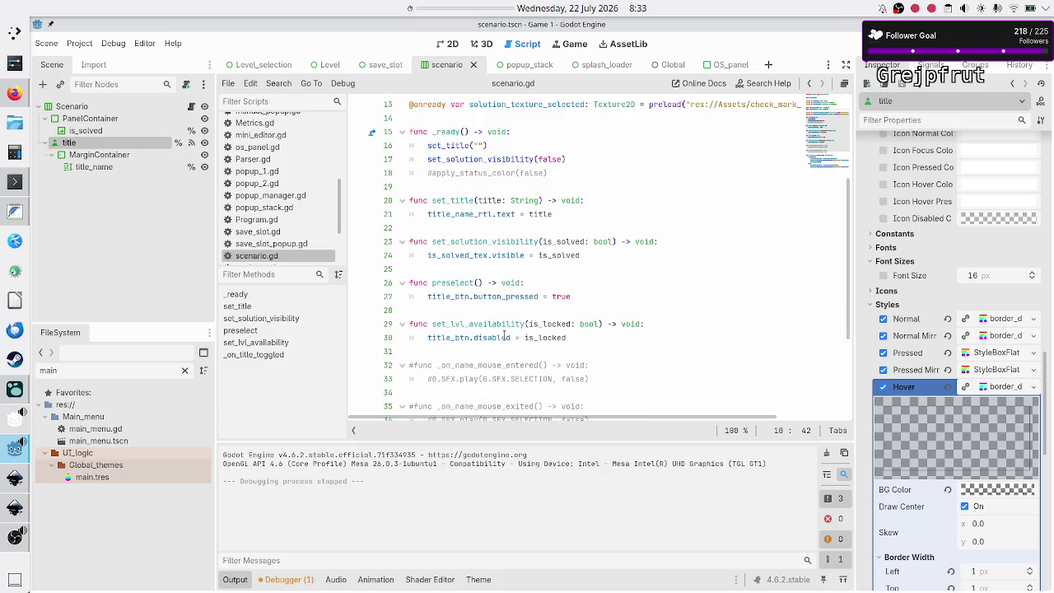
scroll(504, 336, "down", 1)
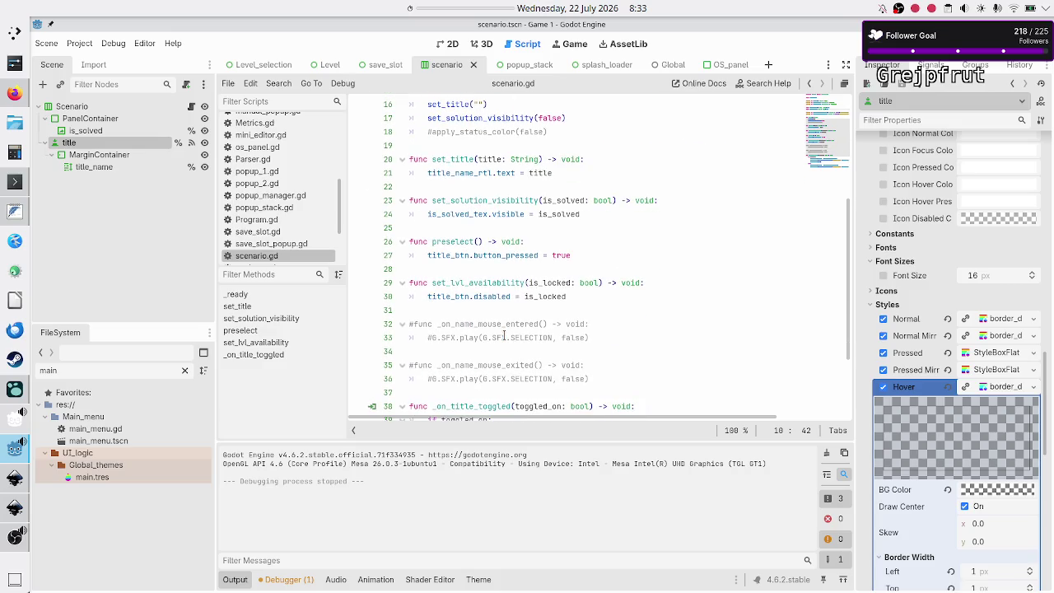
scroll(504, 336, "down", 2)
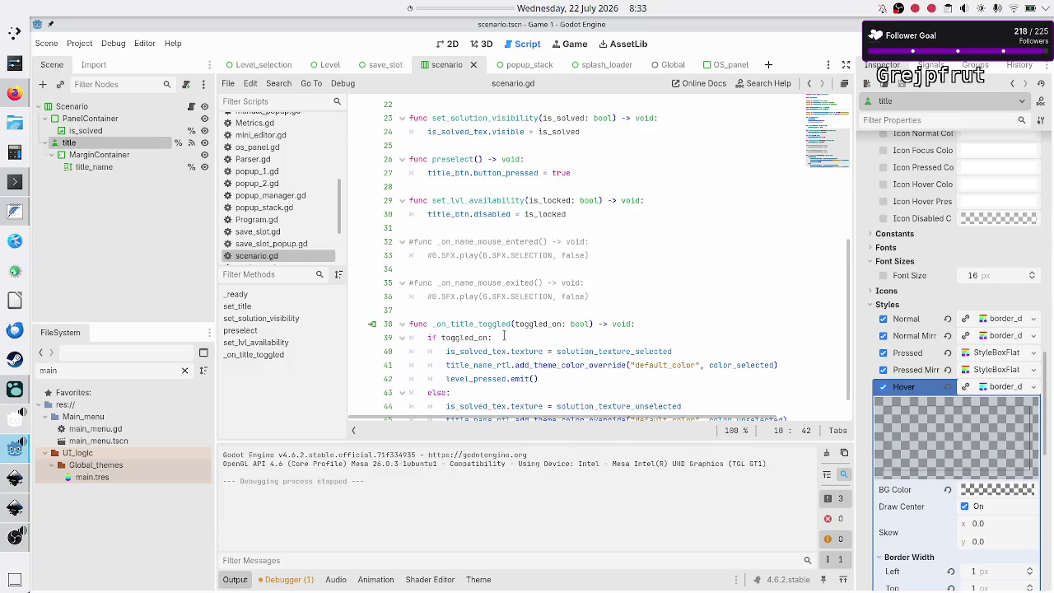
scroll(504, 336, "down", 1)
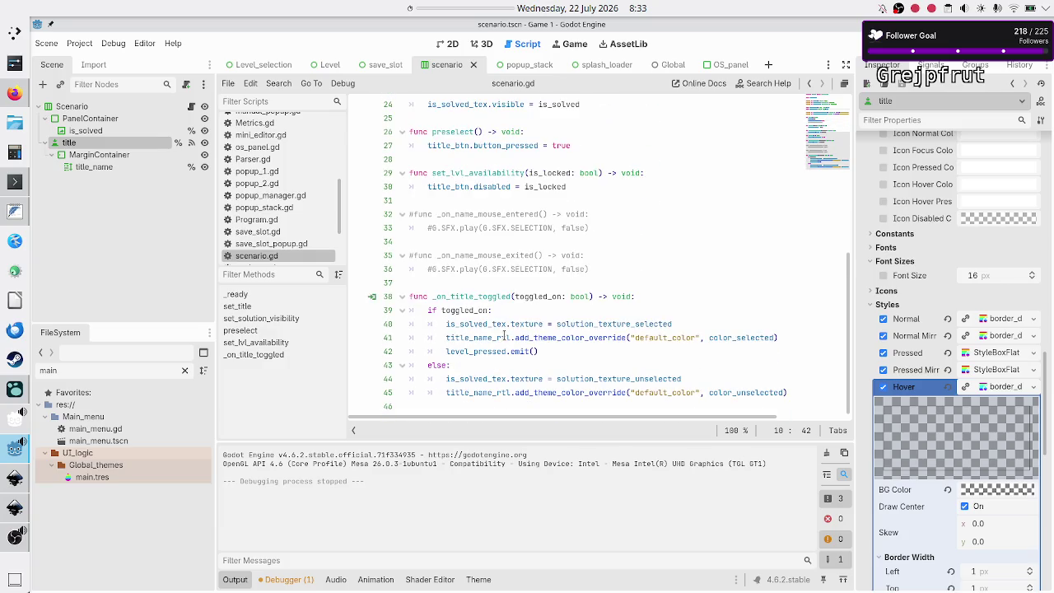
scroll(504, 336, "up", 2)
scroll(504, 336, "up", 2)
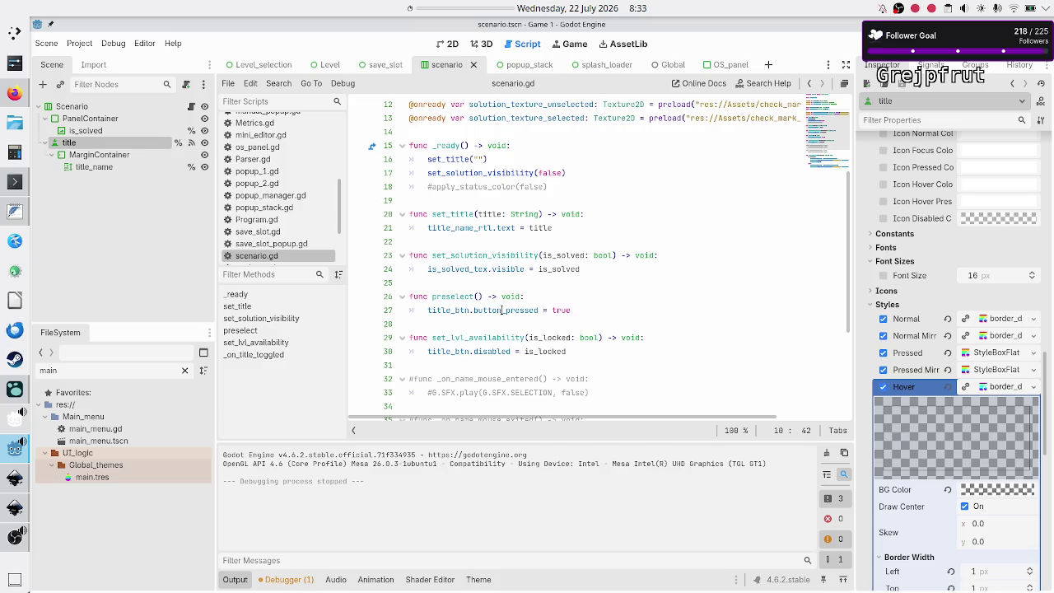
scroll(501, 310, "down", 4)
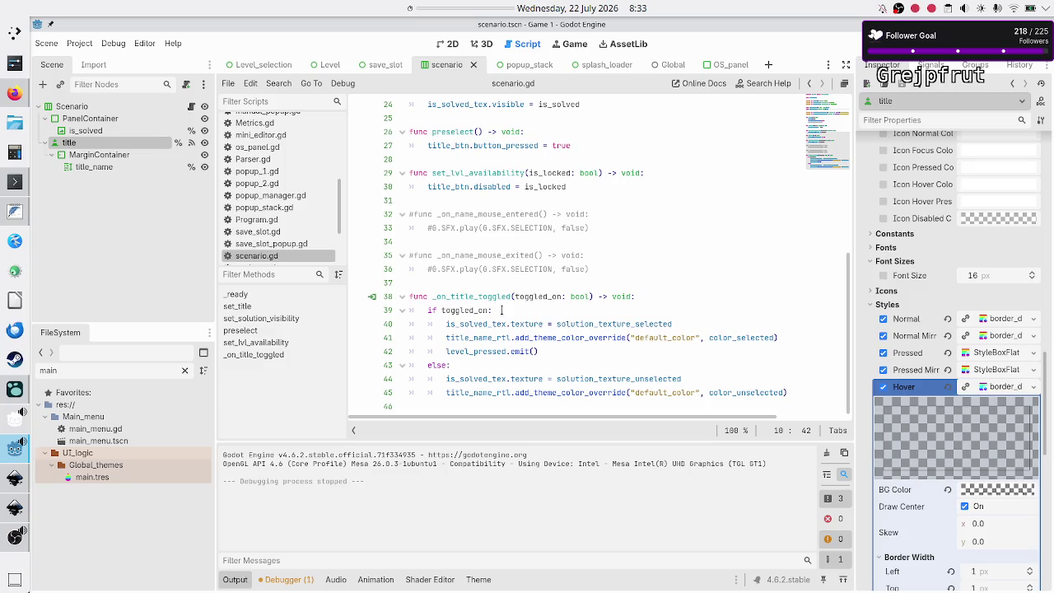
- Test-run Level_selection with F6, try the Bit flipper level, then close the game window
left_click(450, 45)
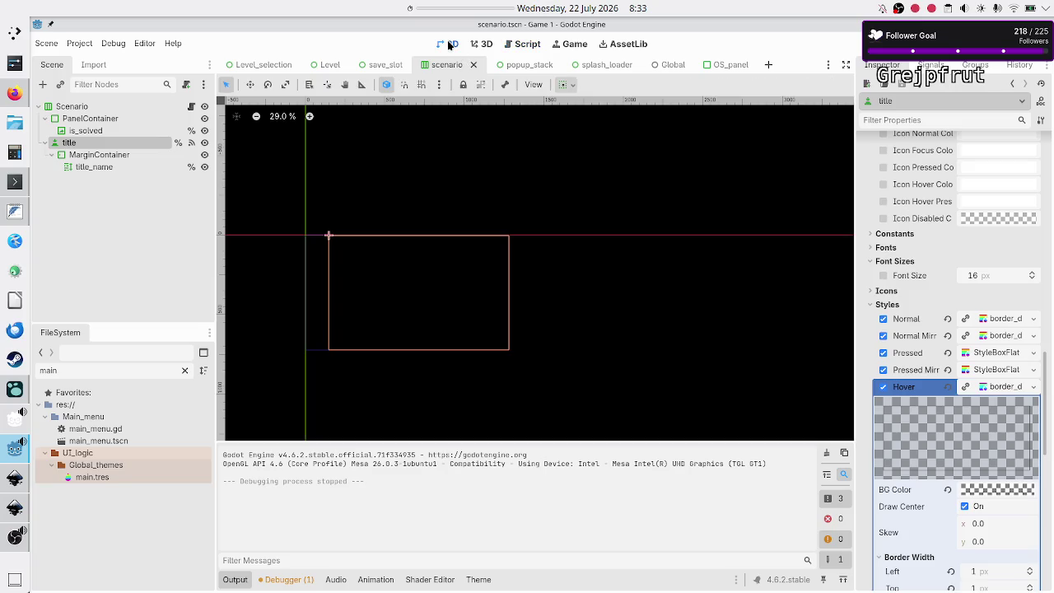
mouse_move(15, 537)
left_click(262, 65)
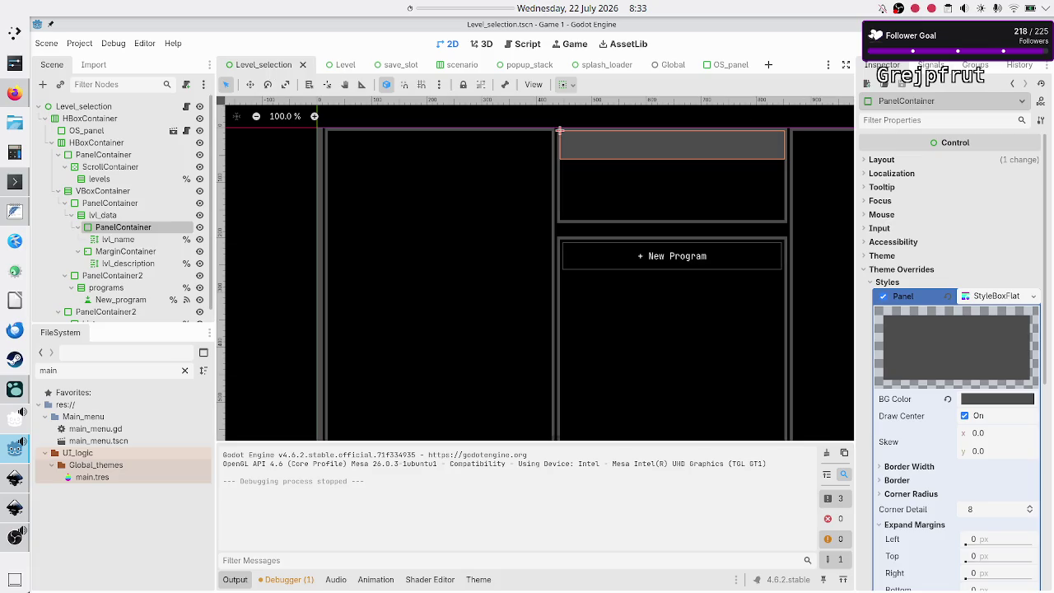
key("F6")
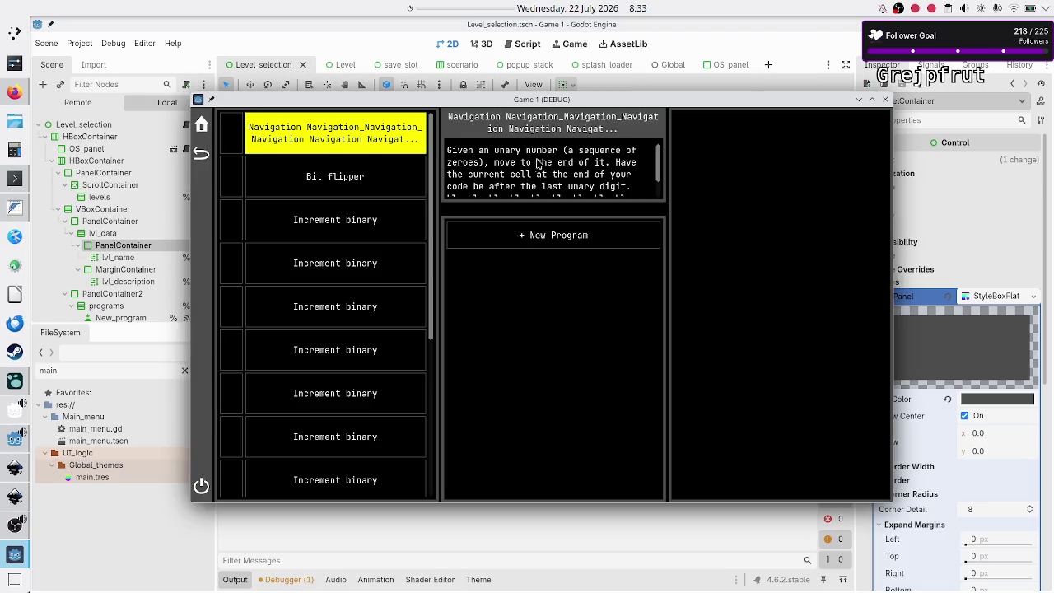
left_click(359, 178)
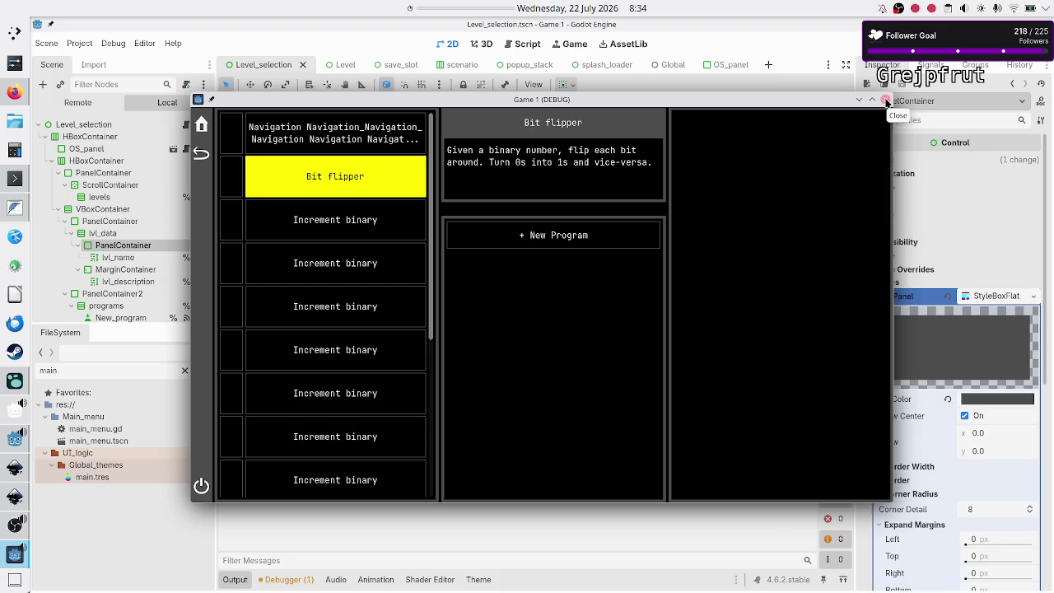
left_click(886, 102)
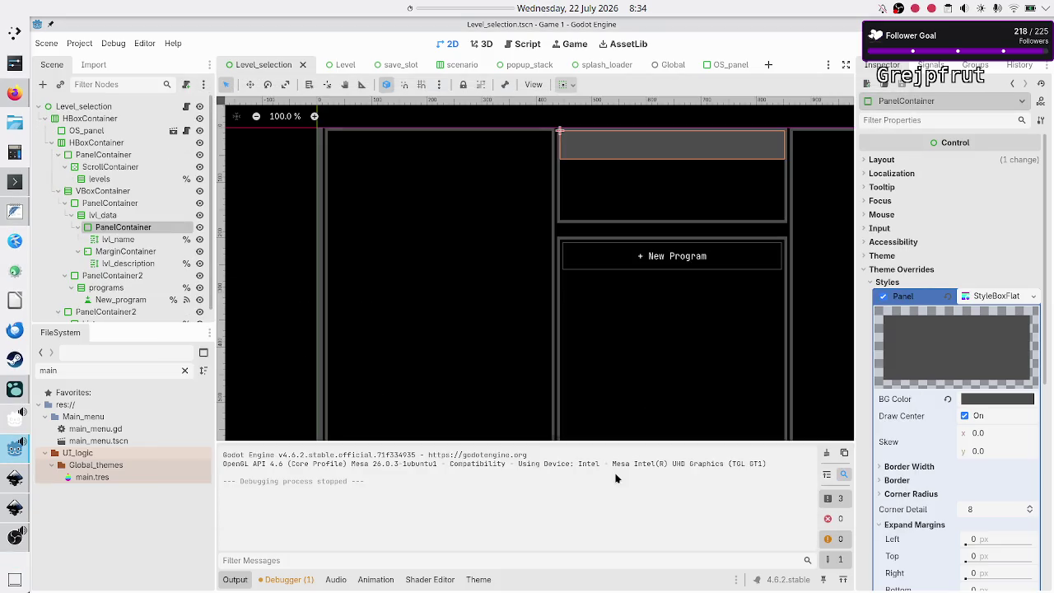
- Open main.tres in the theme editor and select the Button type
left_click(133, 476)
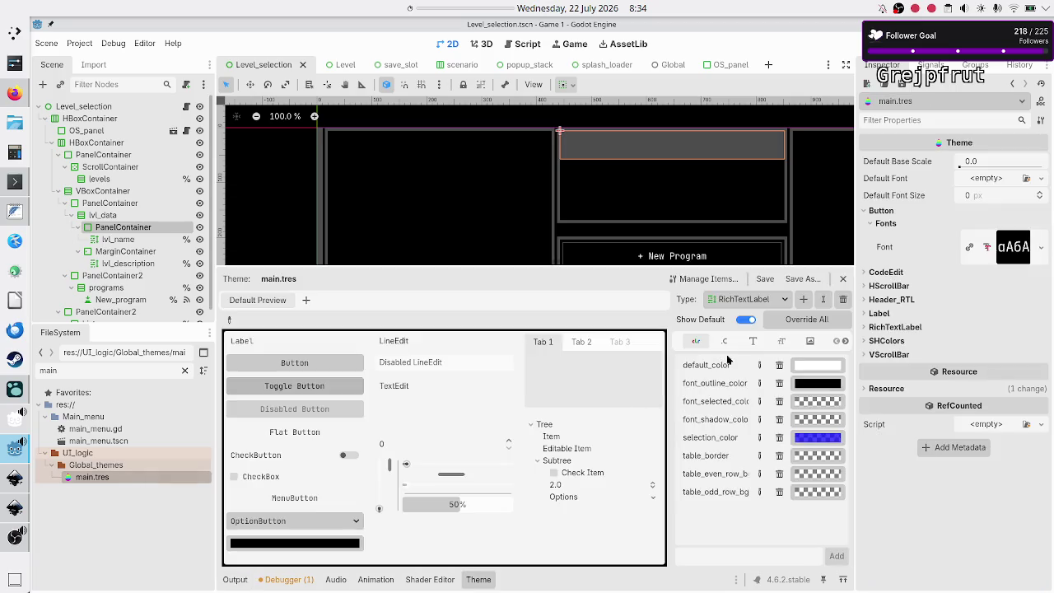
left_click(761, 301)
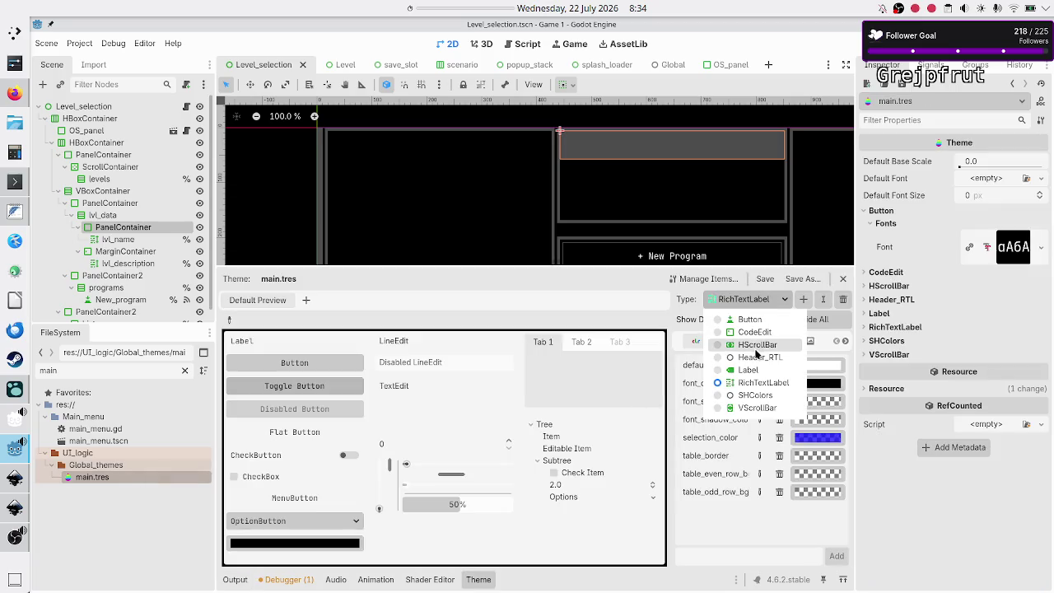
left_click(759, 320)
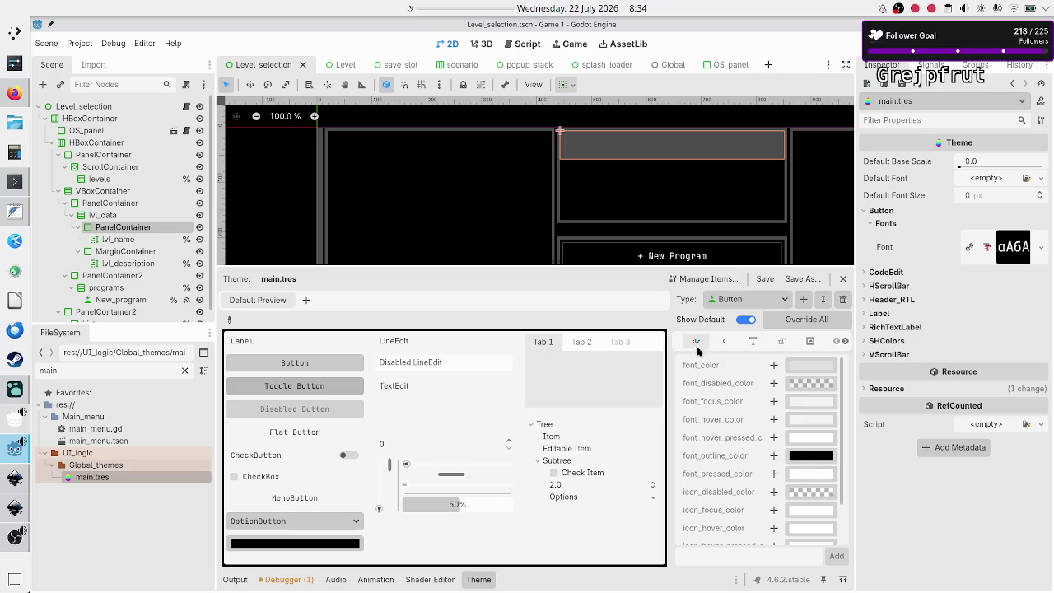
- Show Button's StyleBox items: disabled, focus, hover, normal and pressed
left_click(844, 342)
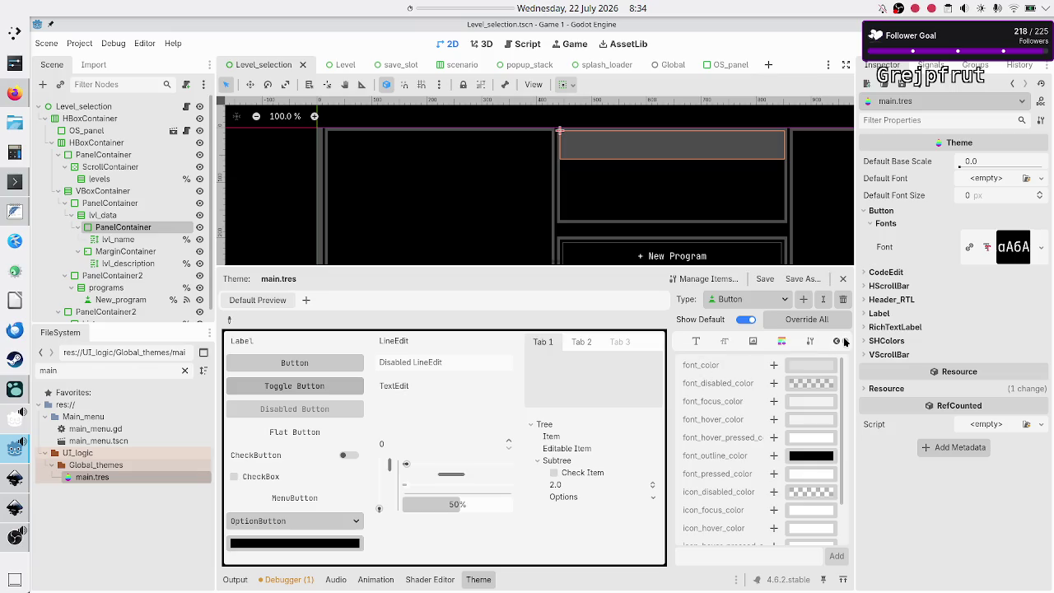
left_click(774, 341)
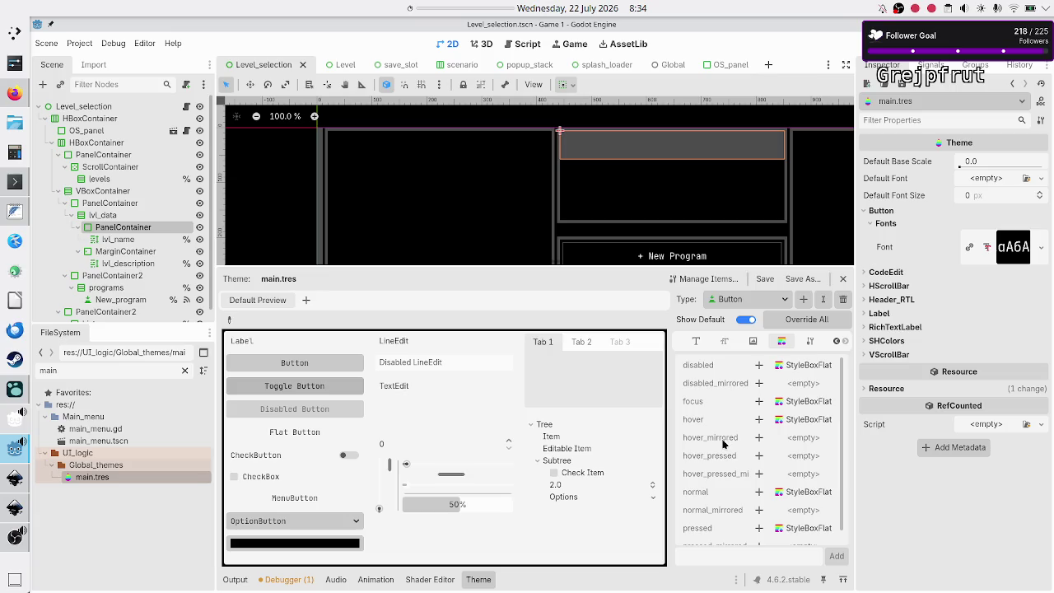
mouse_move(723, 443)
scroll(789, 487, "down", 1)
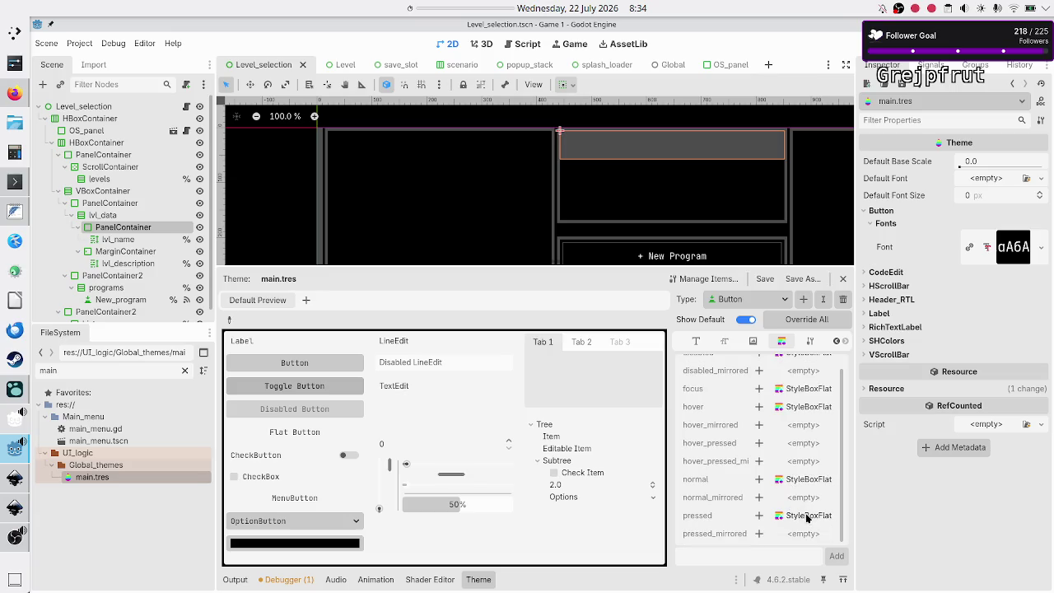
scroll(746, 465, "up", 1)
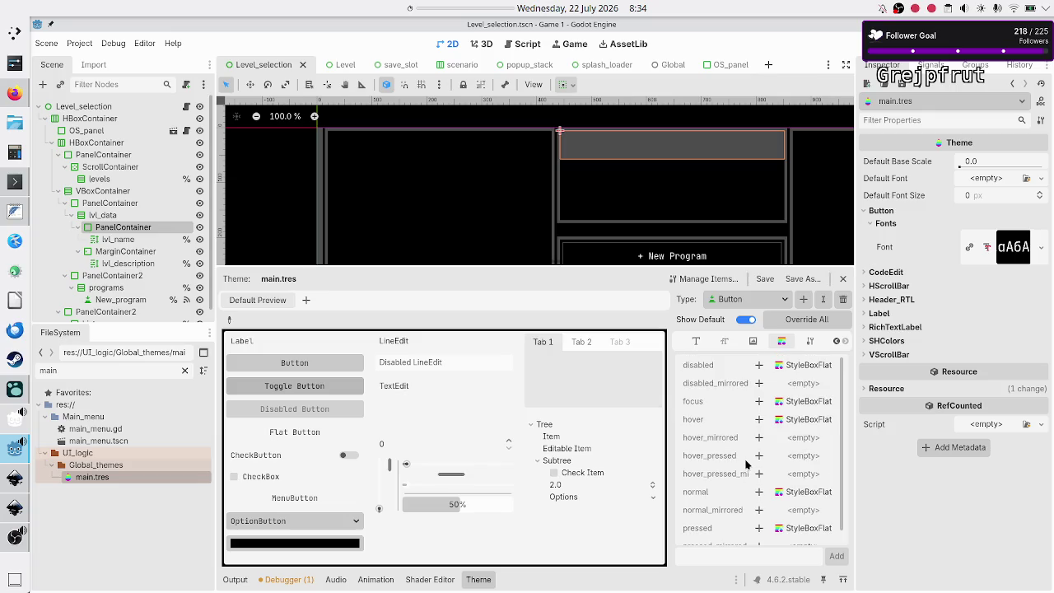
scroll(730, 406, "down", 1)
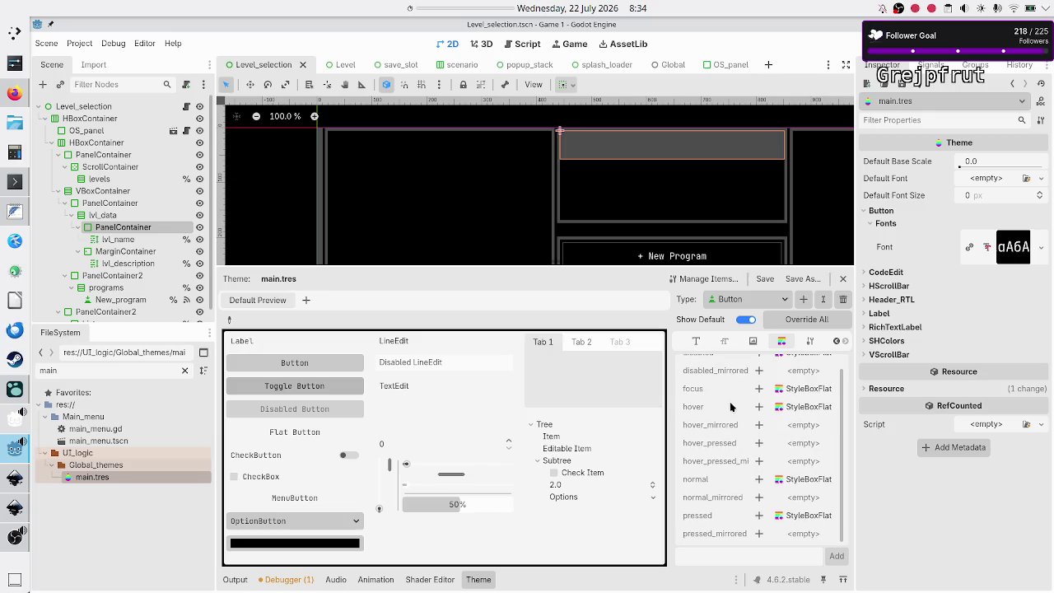
scroll(731, 406, "up", 1)
scroll(730, 406, "down", 1)
scroll(730, 406, "up", 1)
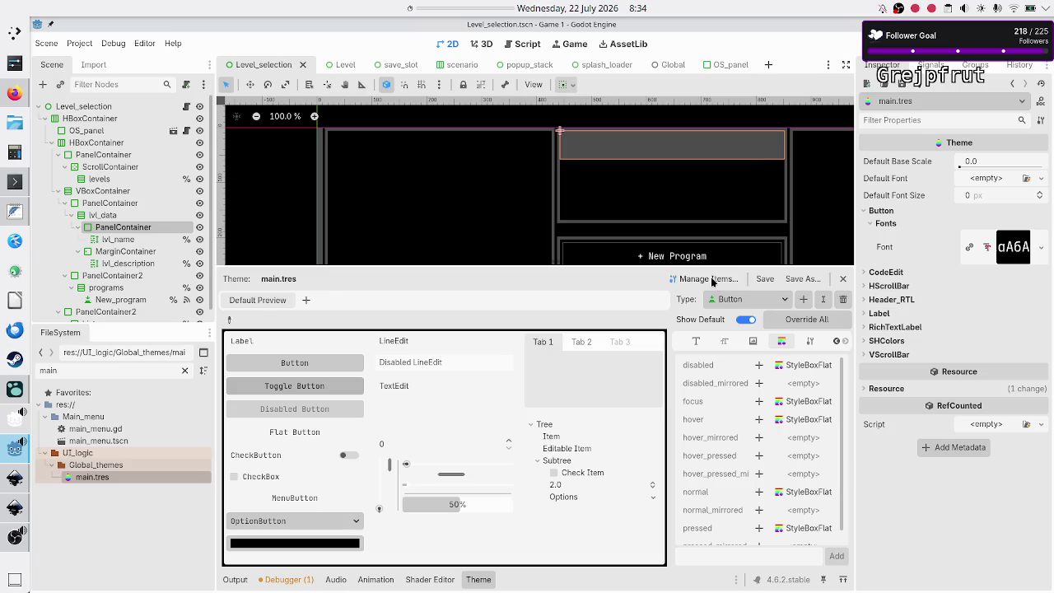
- Open Manage Theme Items for main.tres and view CodeEdit's colour items such as background_color
left_click(715, 280)
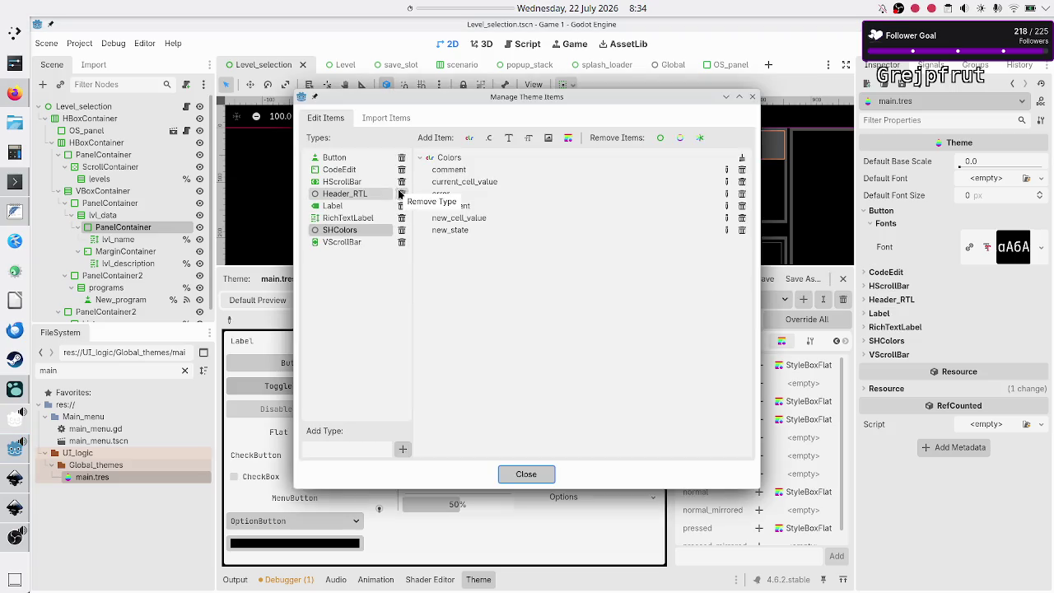
double_click(348, 157)
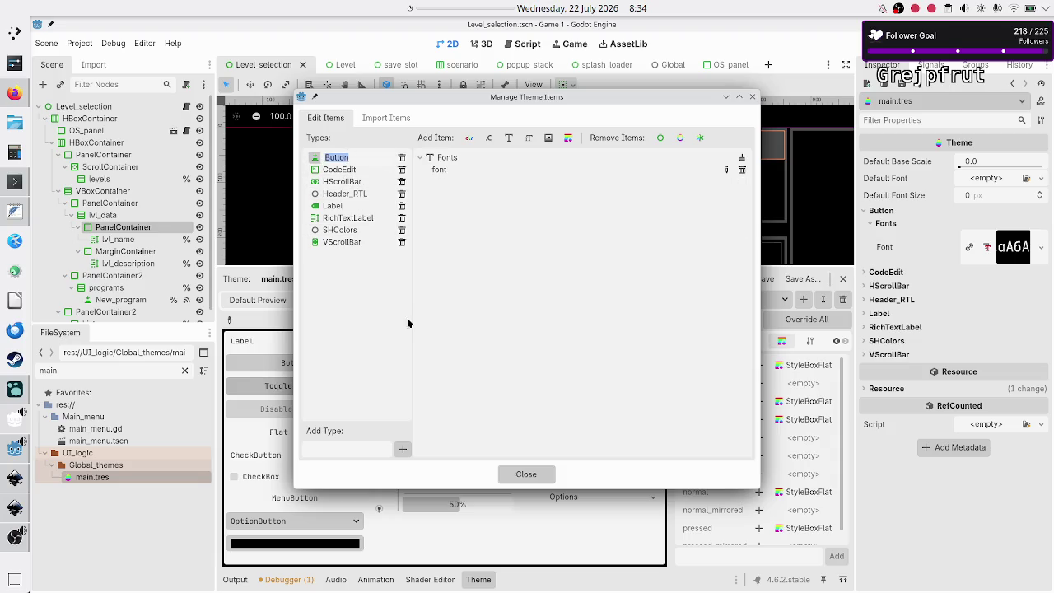
left_click(474, 262)
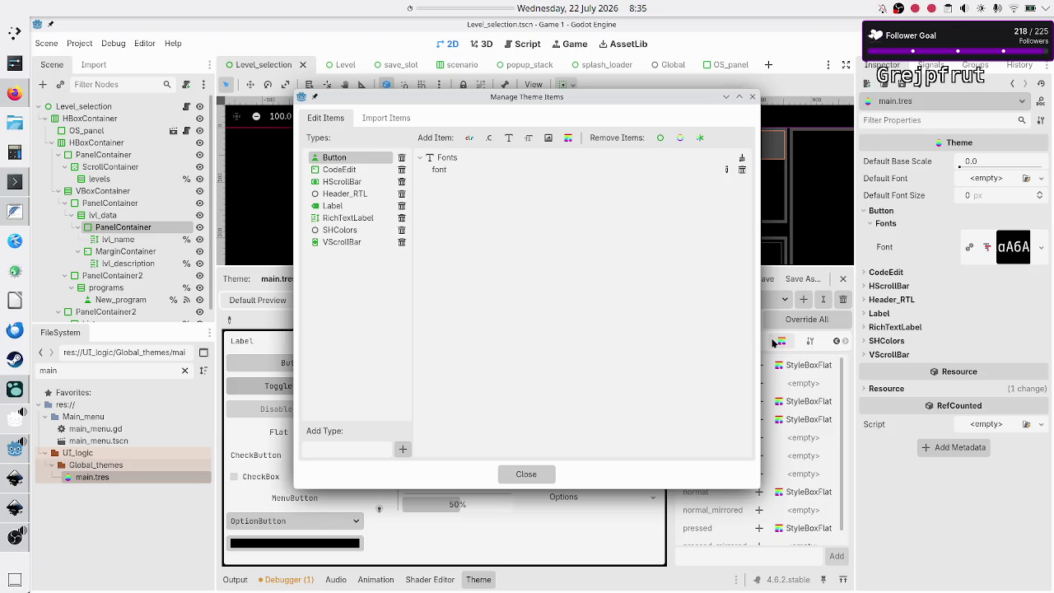
left_click(338, 171)
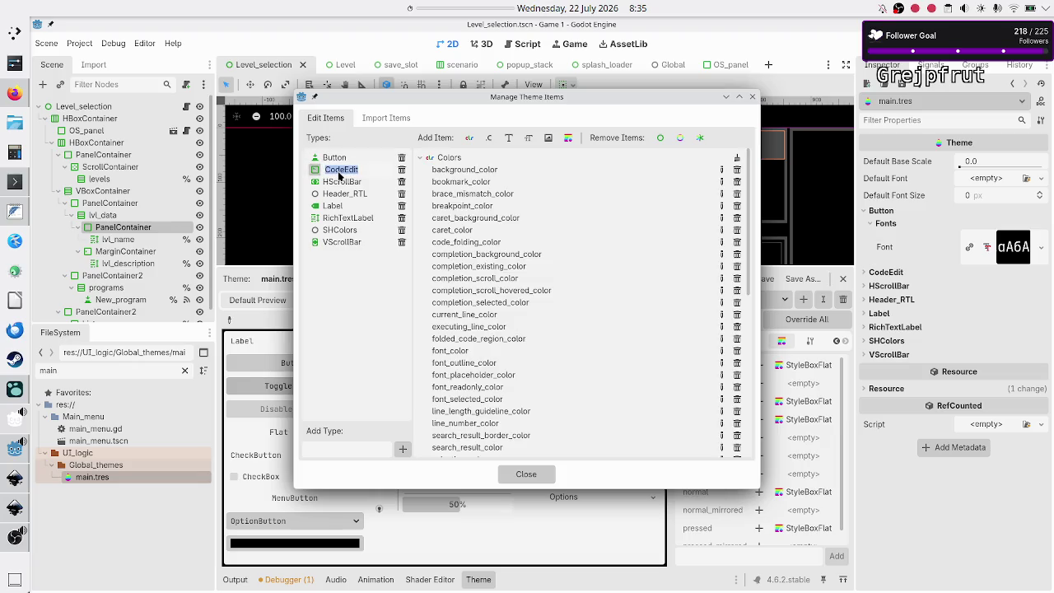
- Scroll through CodeEdit's items, switch back to Button's single font item, and close the manager
scroll(504, 213, "down", 10)
scroll(504, 213, "up", 8)
scroll(486, 266, "down", 8)
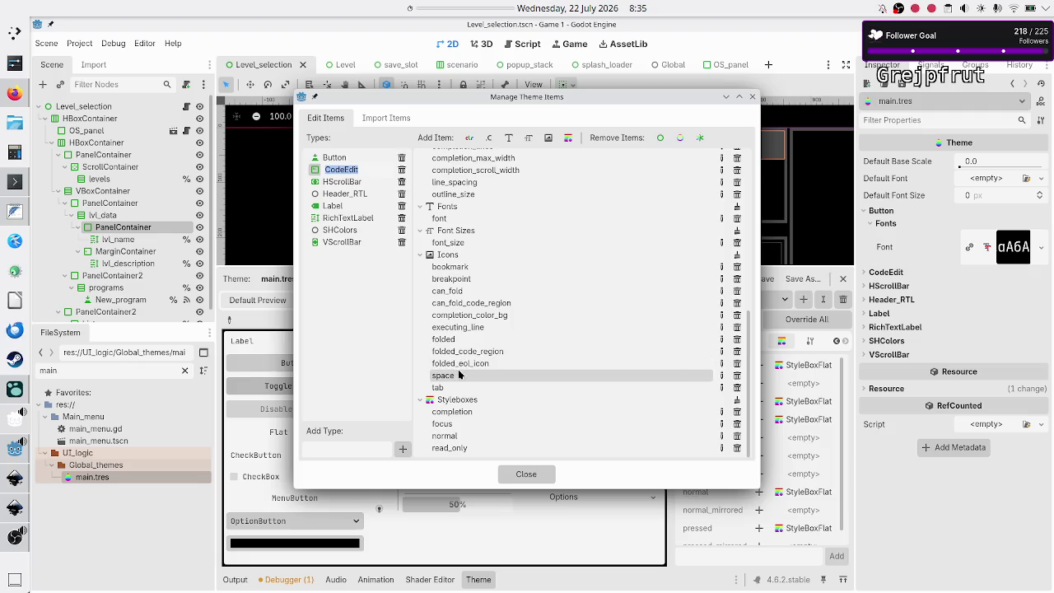
scroll(459, 366, "up", 5)
scroll(459, 372, "down", 5)
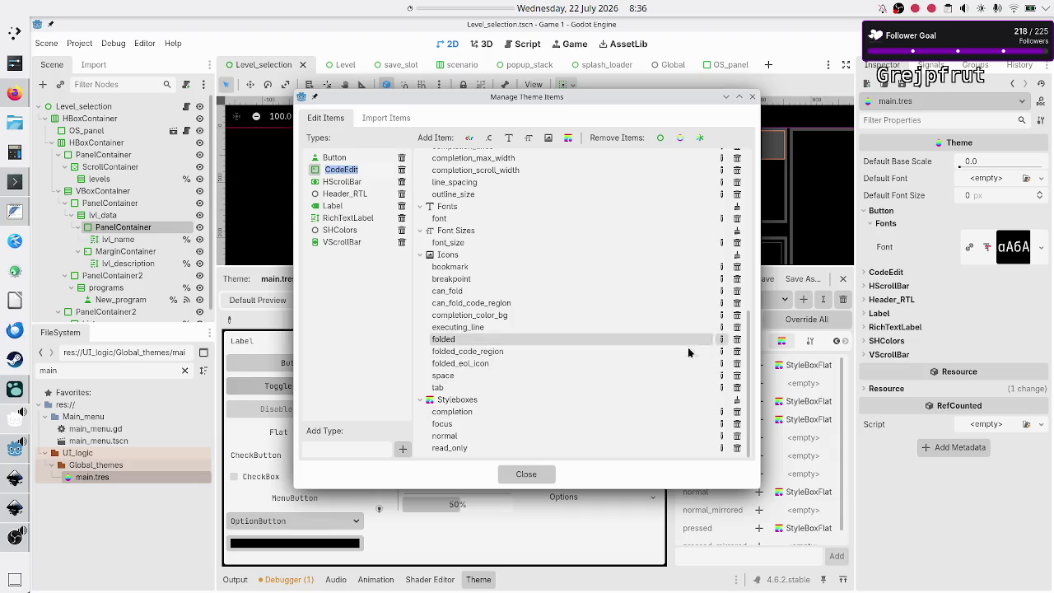
scroll(588, 355, "up", 3)
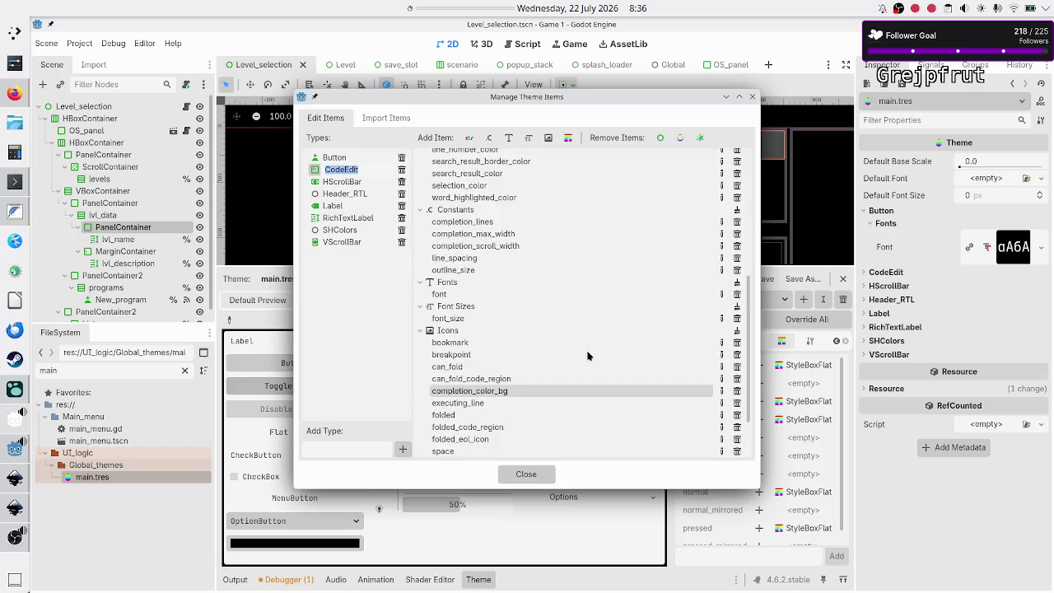
scroll(588, 356, "up", 5)
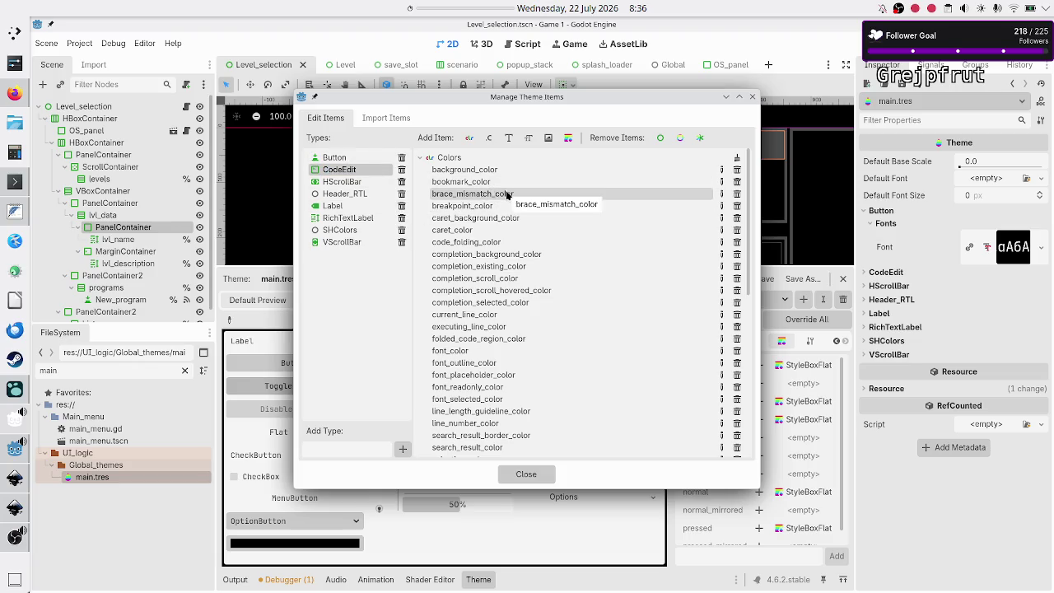
left_click(365, 161)
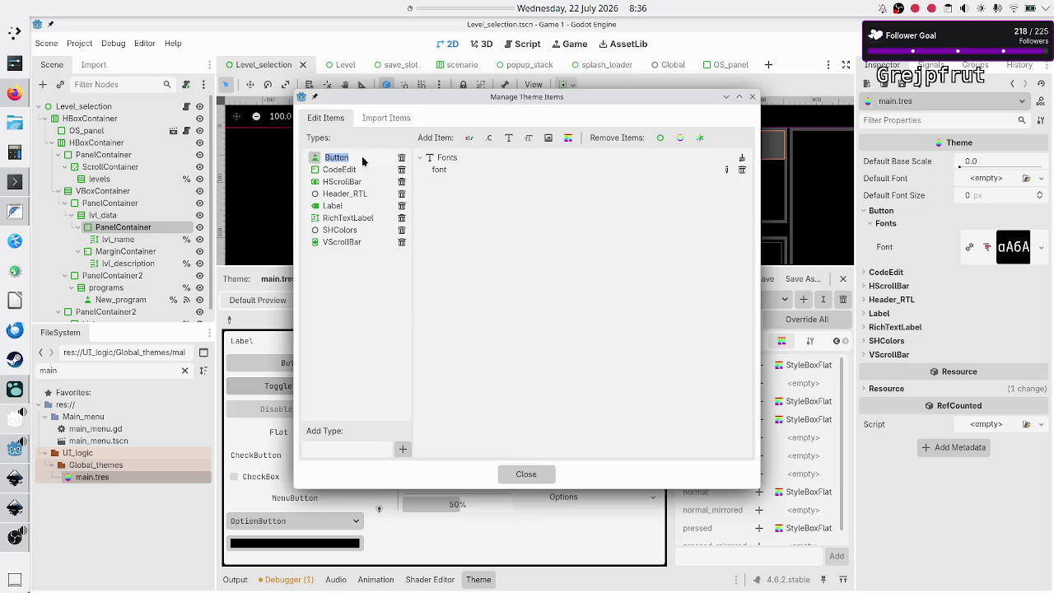
left_click(484, 231)
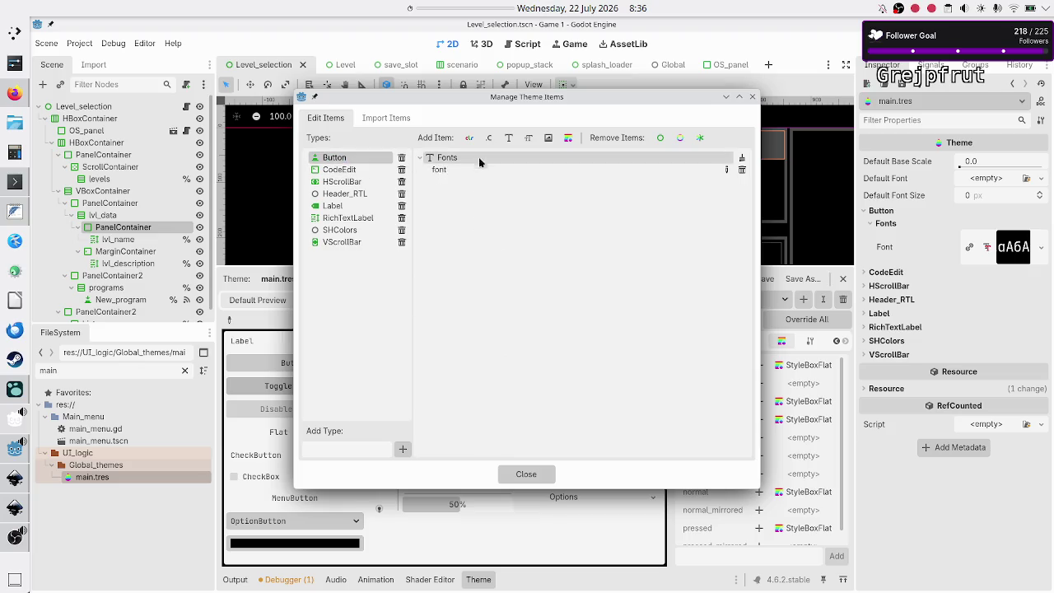
left_click(752, 96)
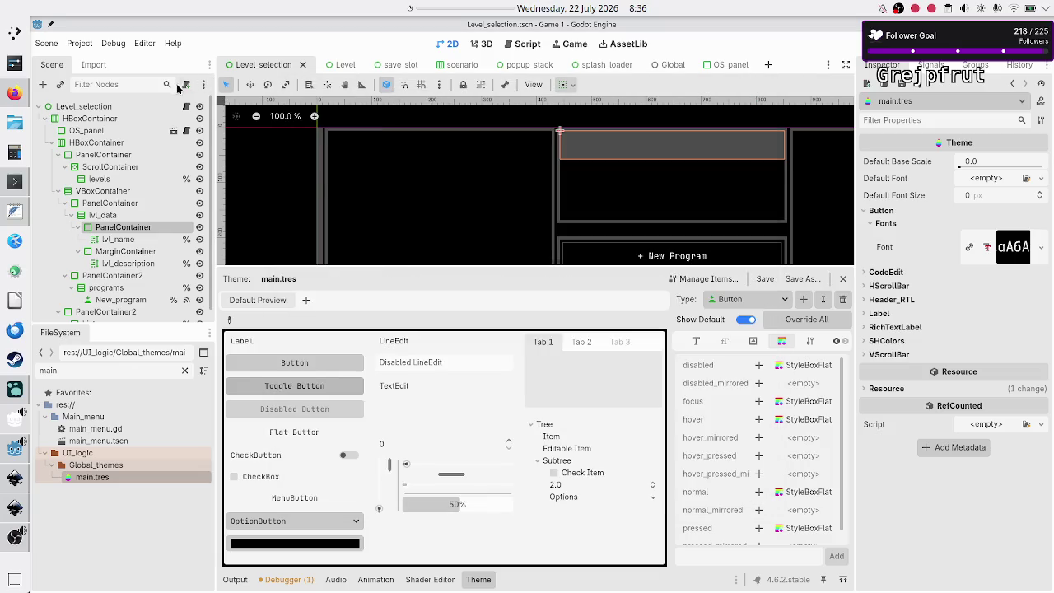
- Open level_selection.gd with the Output log shown and scroll through the add_level code
left_click(187, 107)
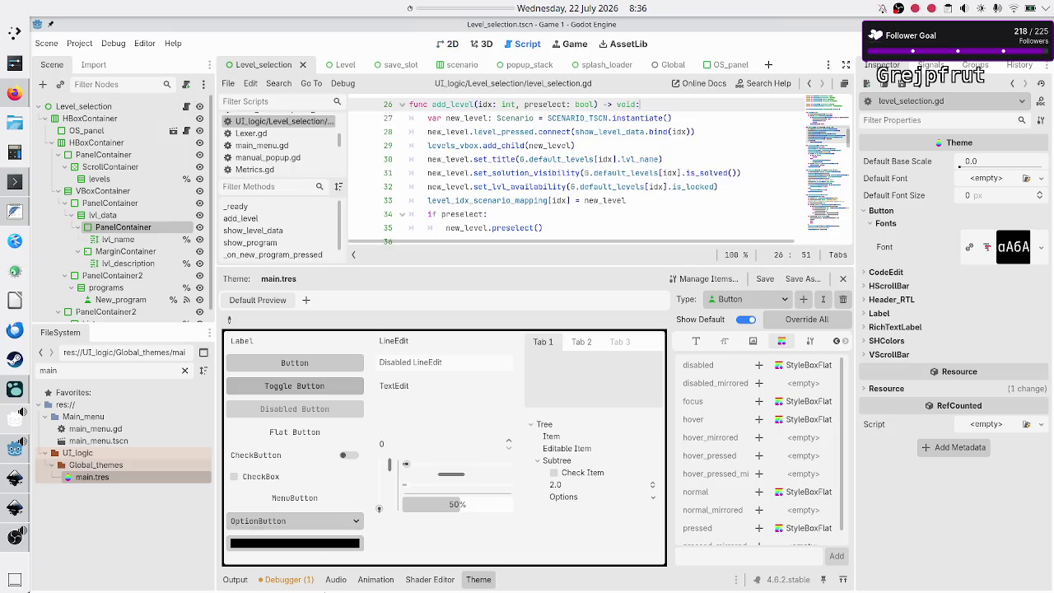
left_click(235, 580)
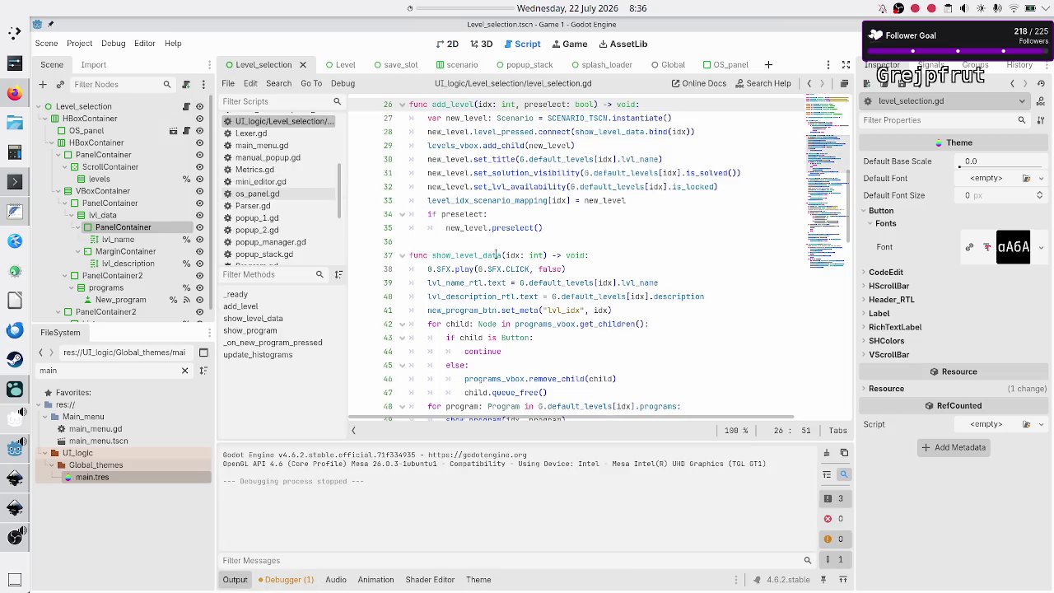
scroll(496, 256, "up", 5)
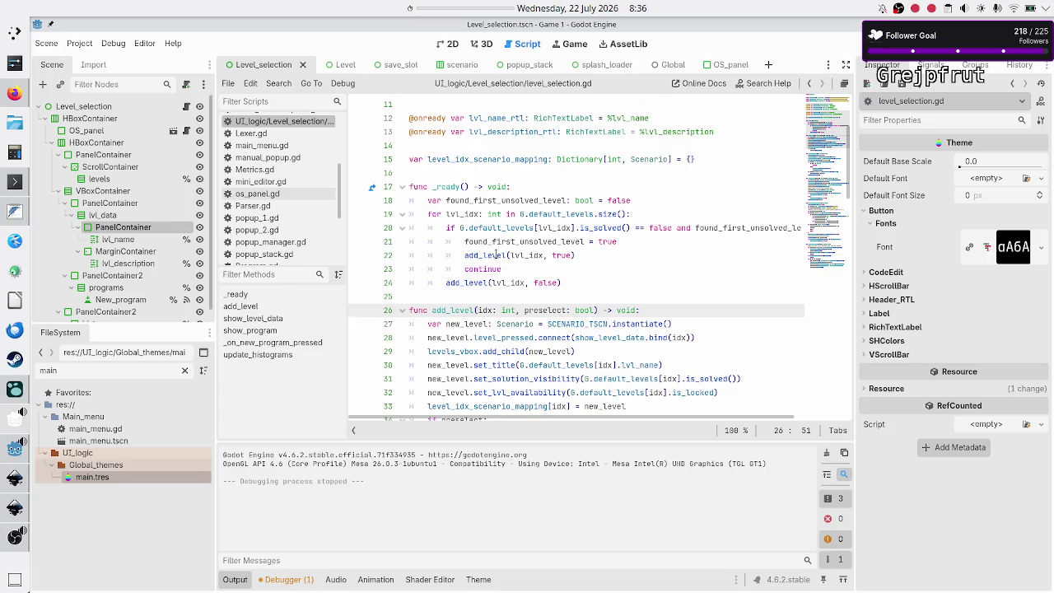
scroll(496, 256, "down", 3)
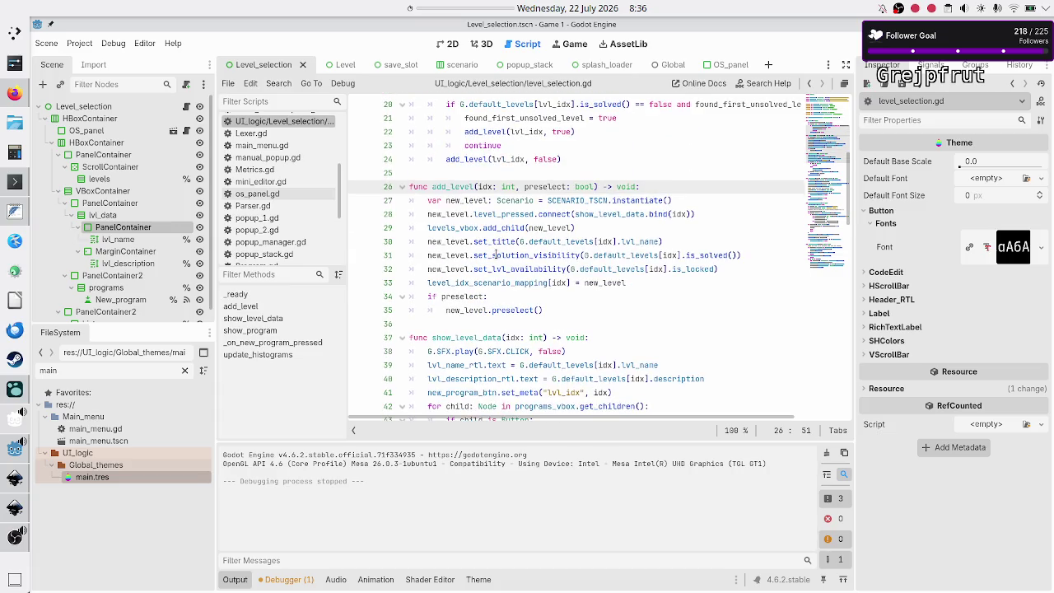
mouse_move(552, 255)
mouse_move(505, 309)
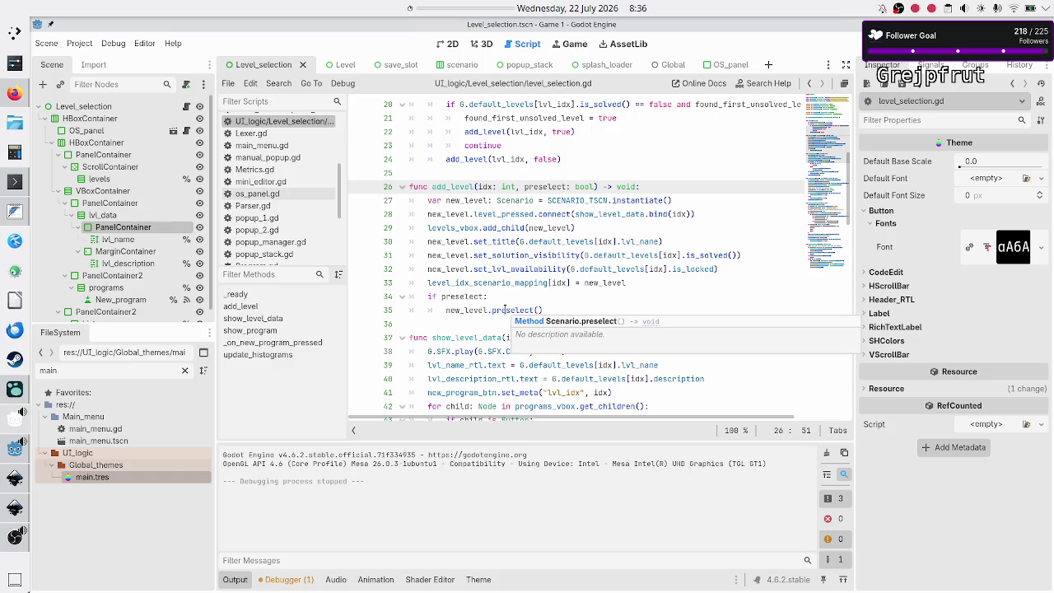
scroll(449, 349, "down", 3)
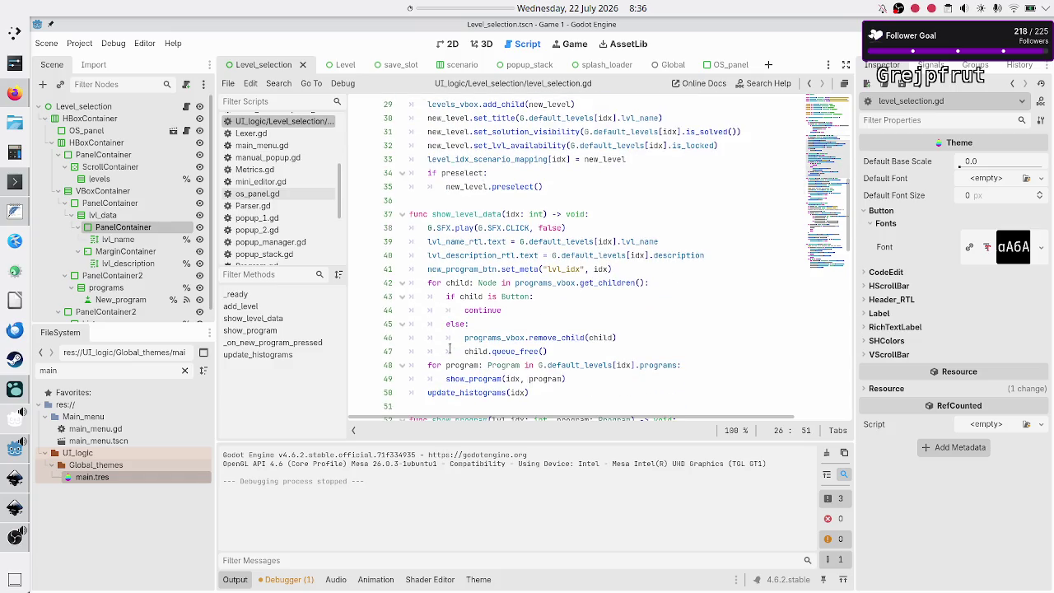
scroll(449, 348, "down", 3)
scroll(449, 348, "down", 4)
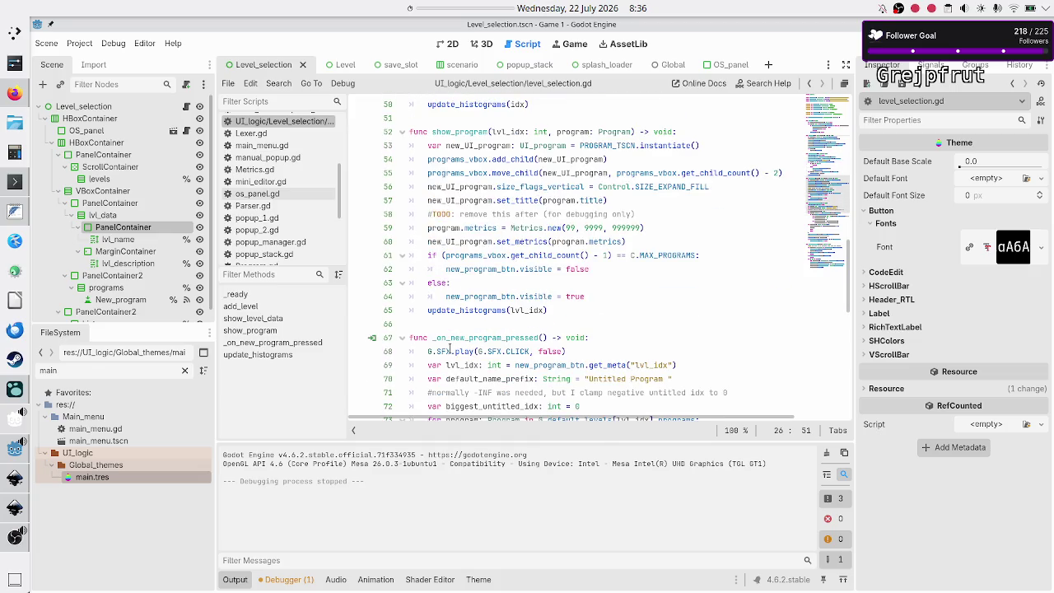
scroll(449, 349, "up", 12)
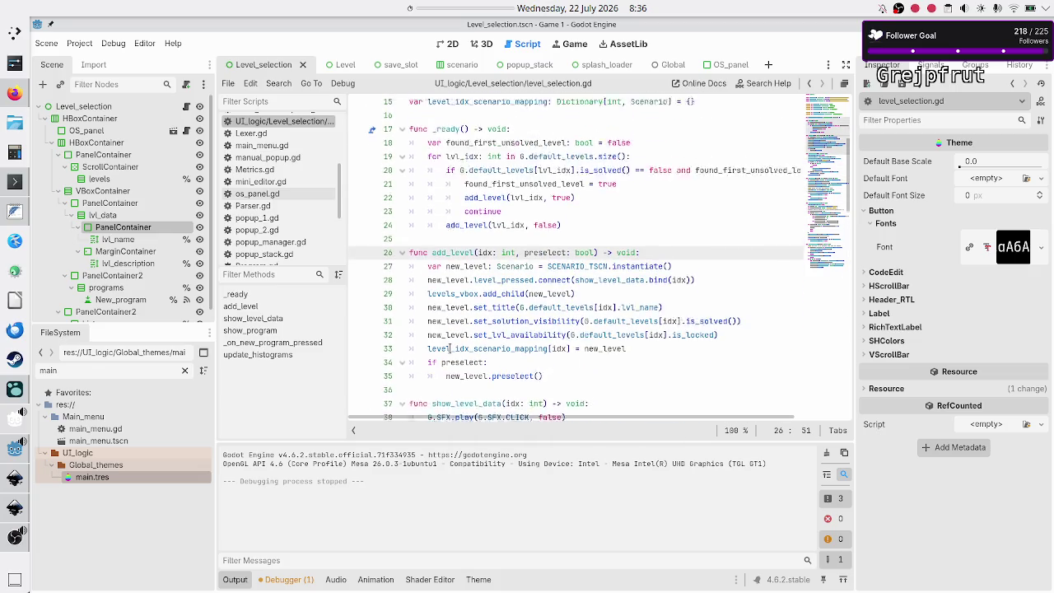
scroll(449, 348, "down", 1)
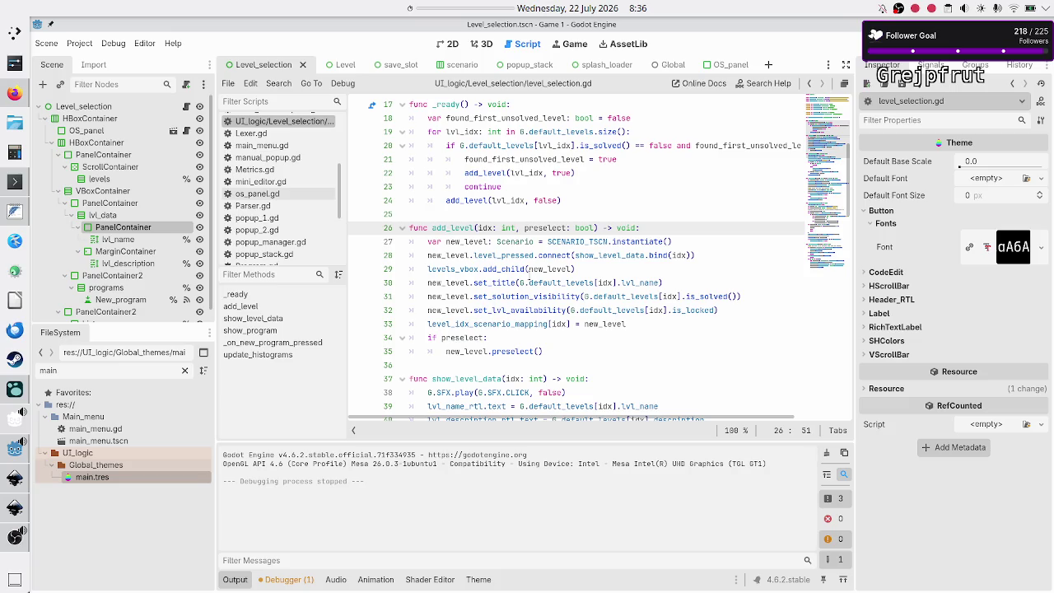
- Select show_level_data on line 28 to review it, then return to the scenario scene
left_click(514, 254)
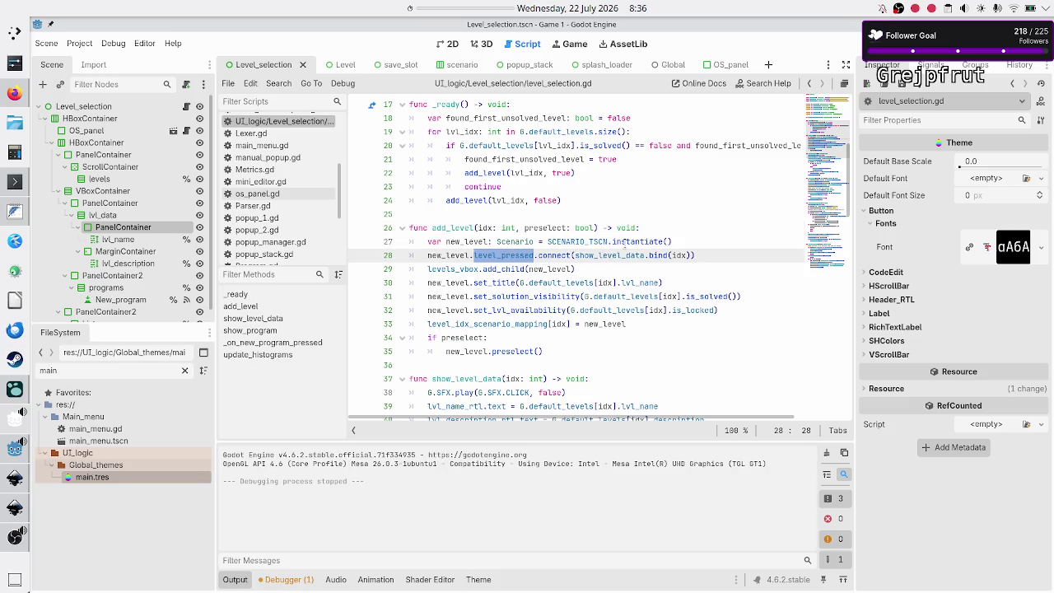
double_click(617, 255)
scroll(542, 339, "down", 4)
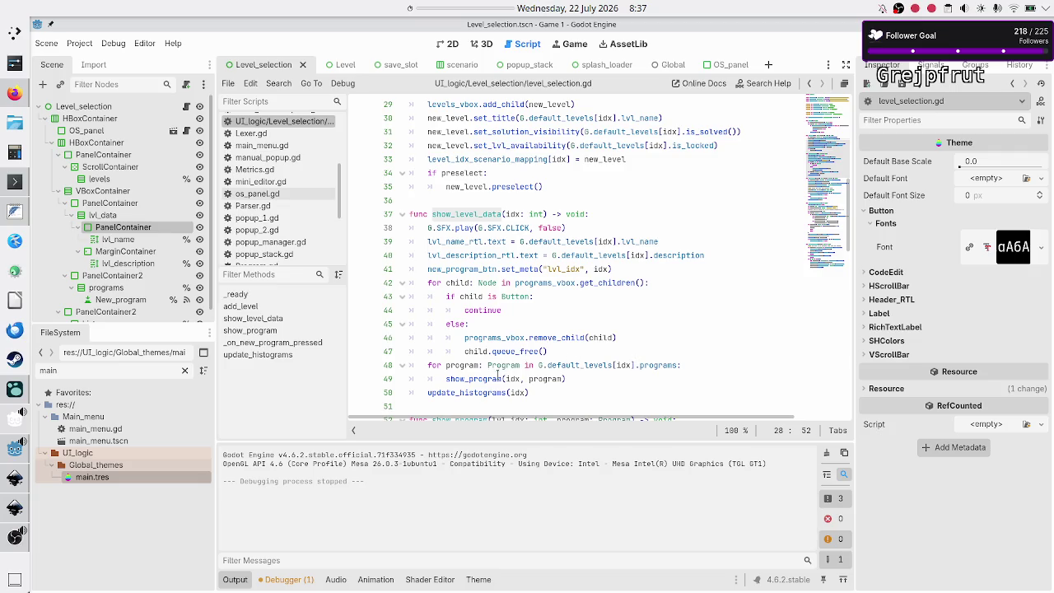
scroll(499, 379, "down", 2)
scroll(499, 392, "up", 3)
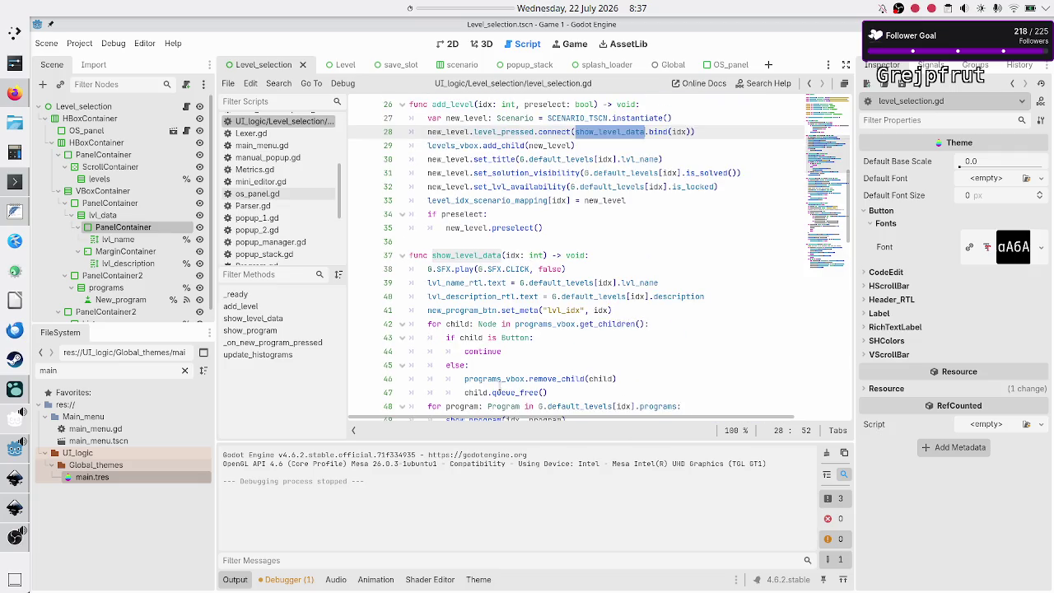
left_click(452, 68)
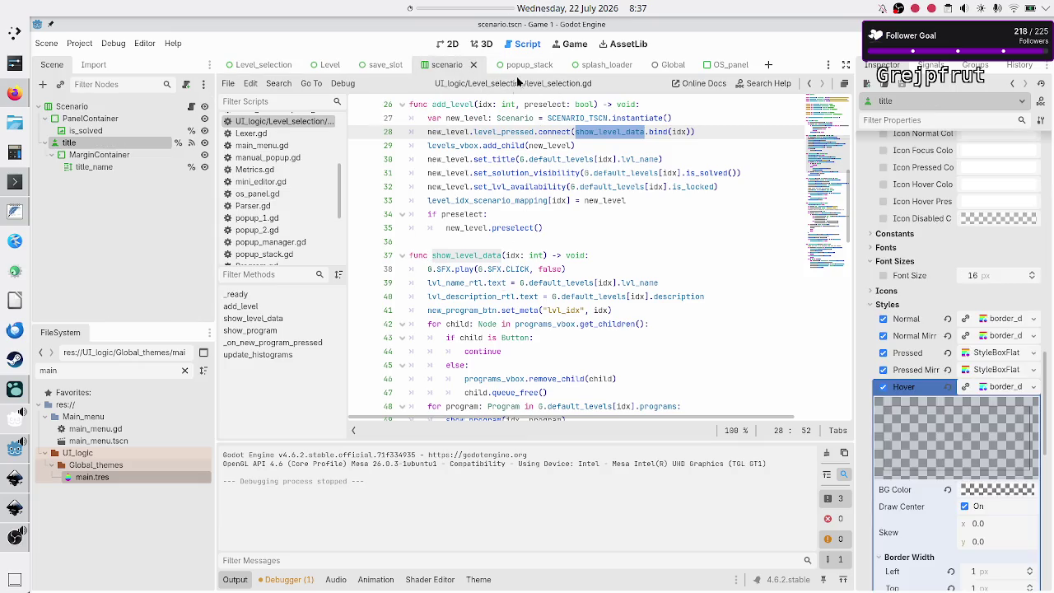
- Inspect the Scenario, PanelContainer, is_solved and title nodes in the Scene tree
left_click(102, 109)
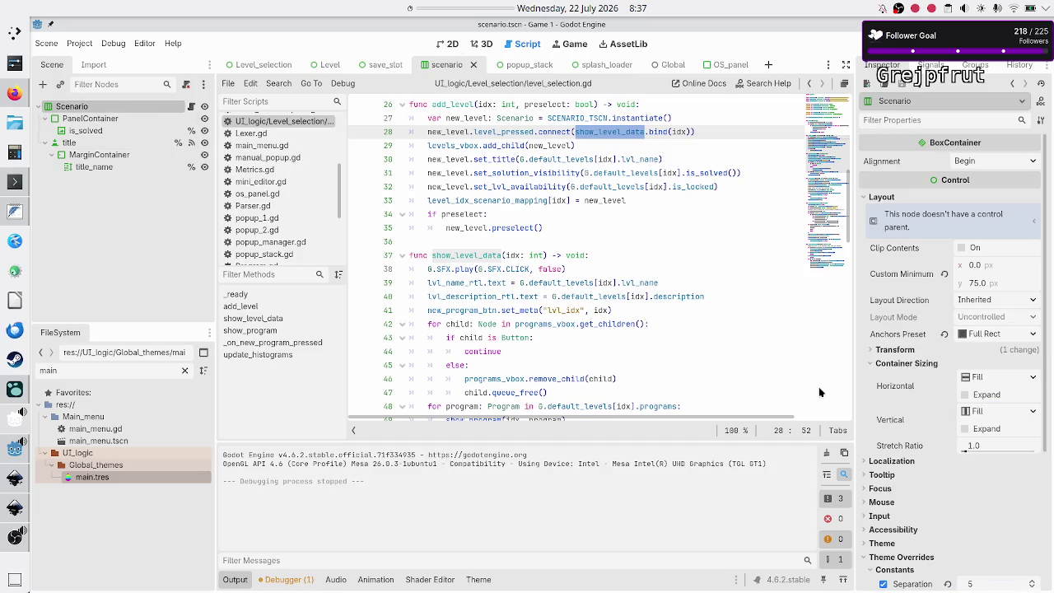
scroll(892, 488, "down", 3)
scroll(892, 488, "down", 1)
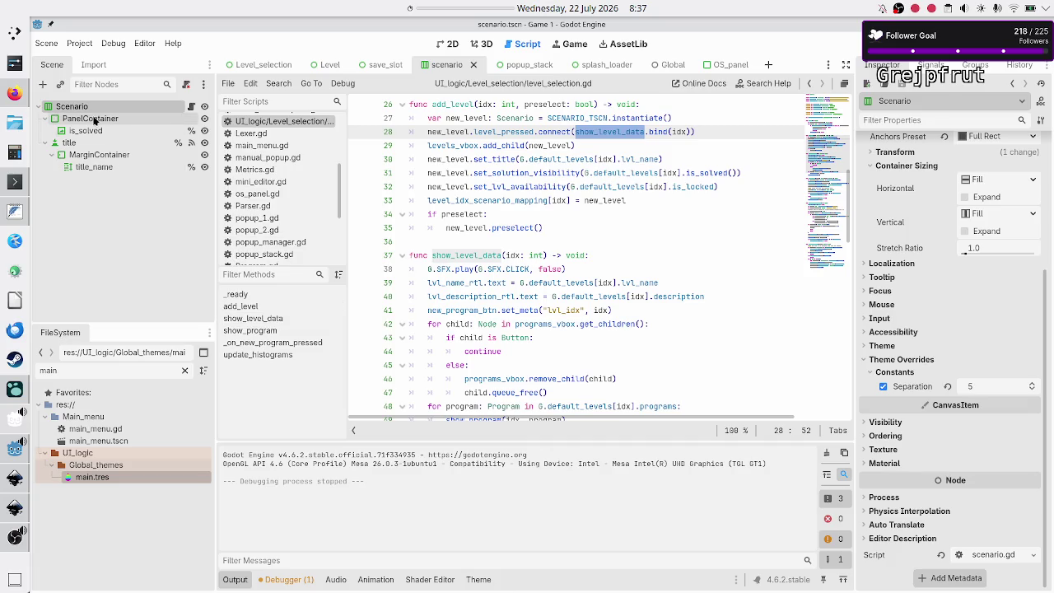
left_click(90, 118)
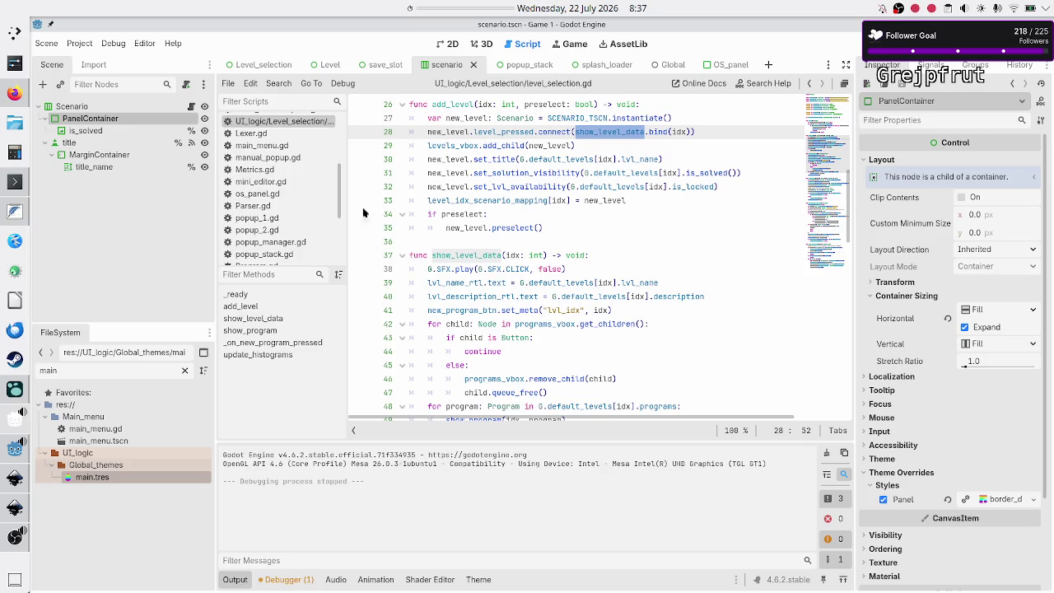
left_click(96, 132)
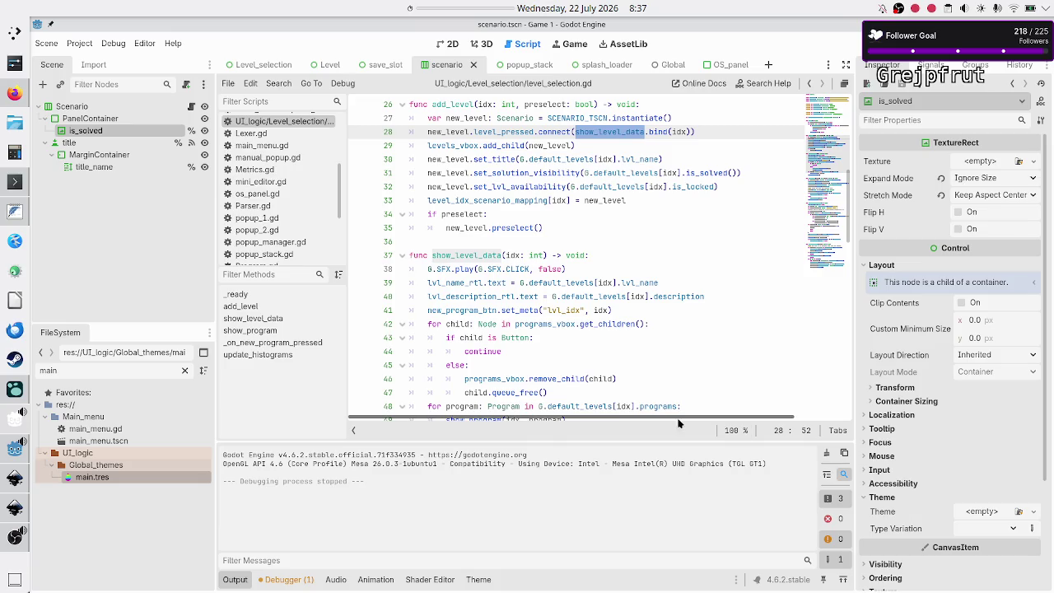
left_click(112, 140)
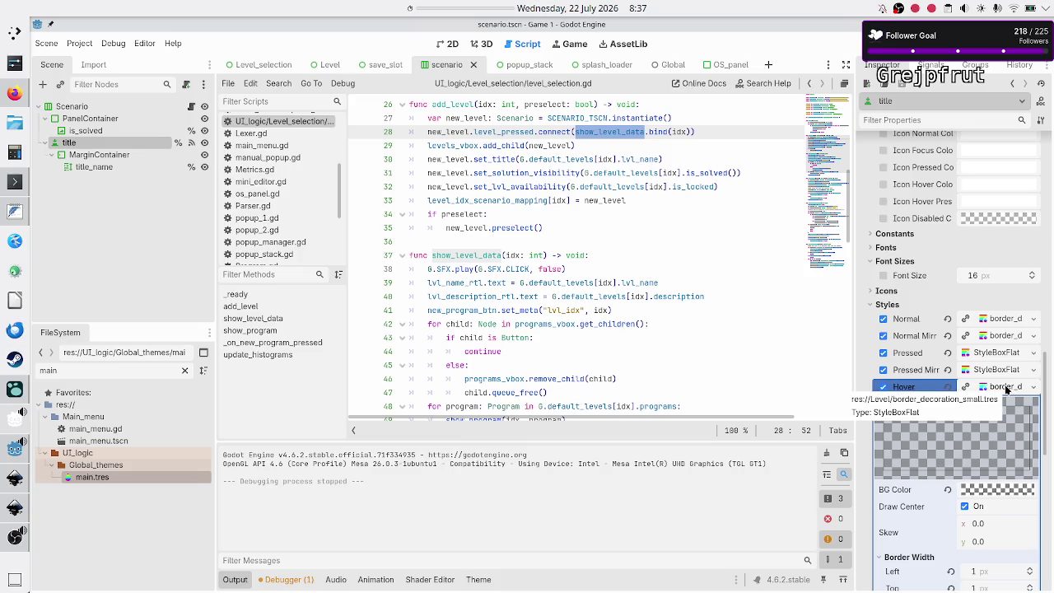
- Collapse the title's Hover style and expand its yellow Pressed StyleBox, then show the main.tres theme editor
left_click(1006, 387)
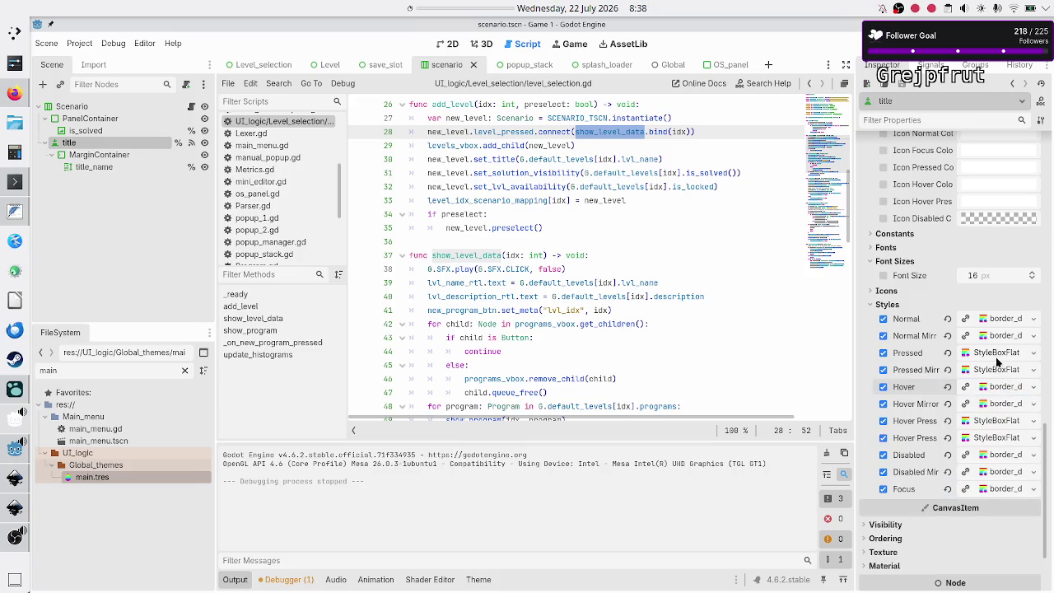
left_click(1002, 355)
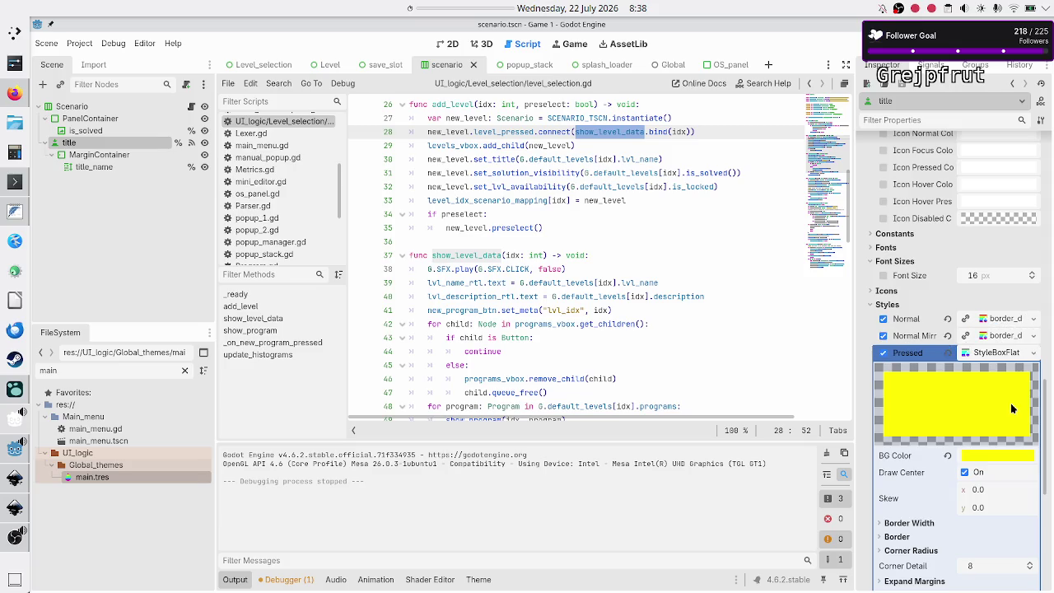
scroll(1011, 409, "down", 5)
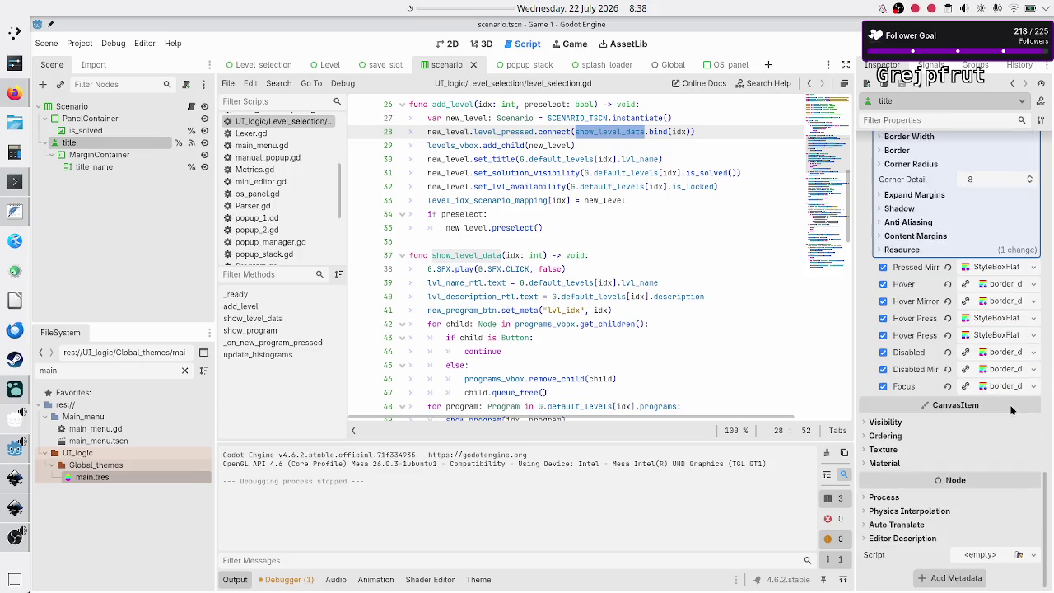
scroll(1012, 410, "up", 3)
scroll(1011, 409, "up", 3)
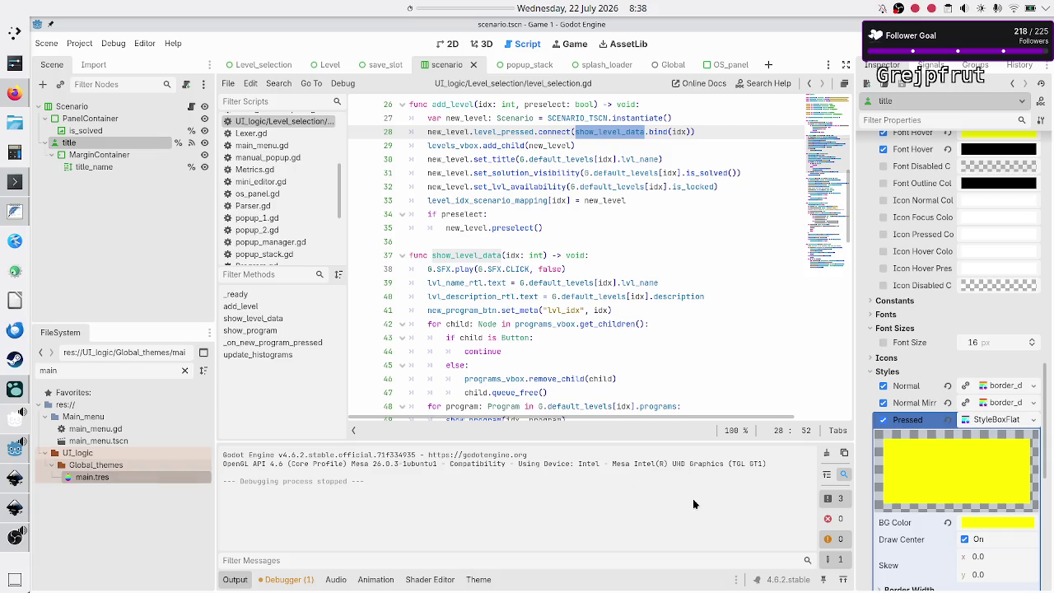
left_click(478, 579)
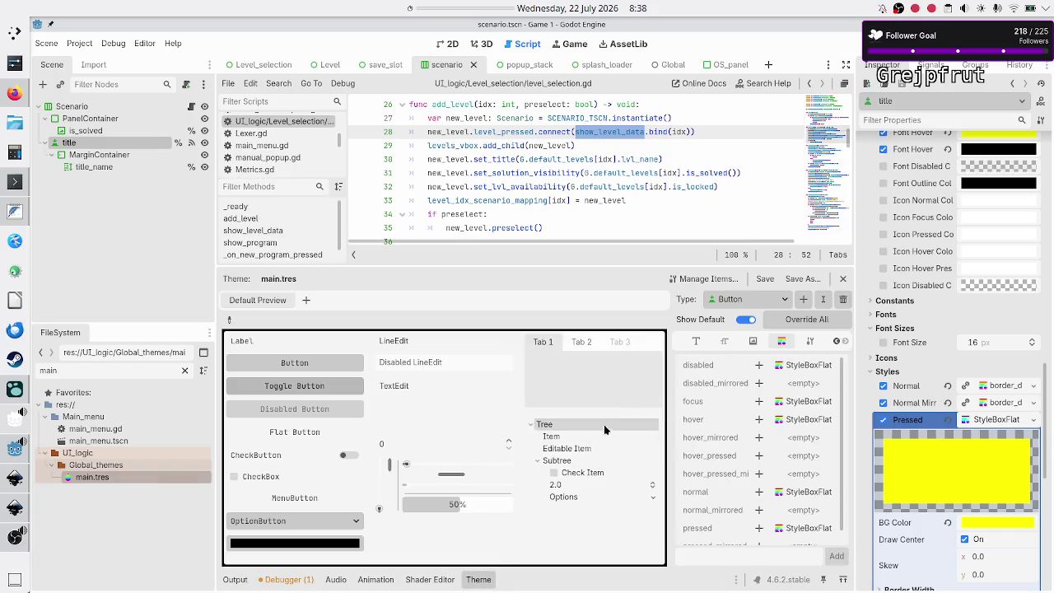
- Review CodeEdit's stored items in main.tres's Manage Theme Items, then bring up the Global_themes folder's context menu
left_click(712, 280)
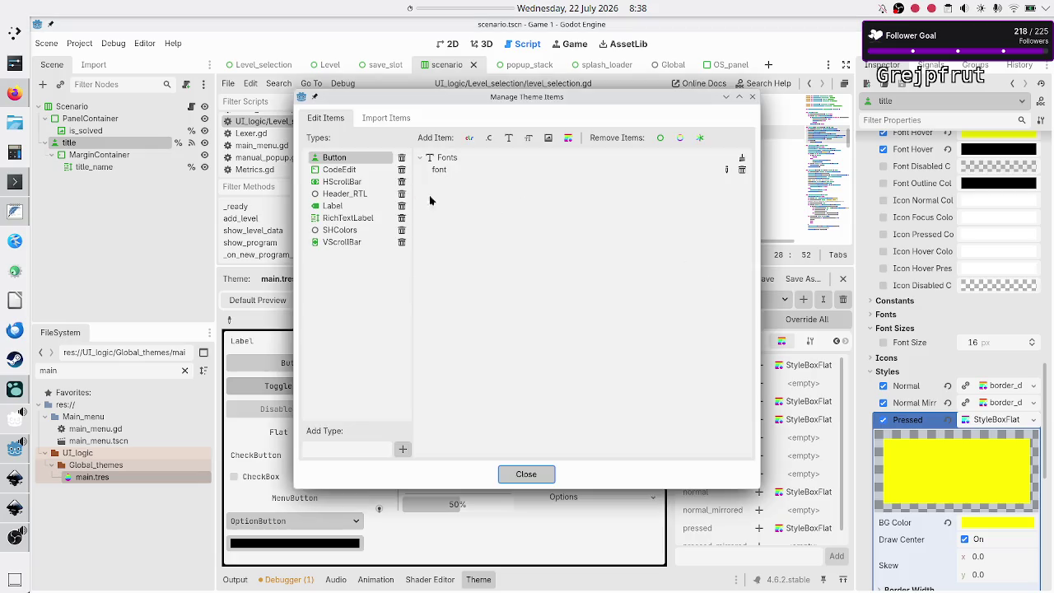
left_click(342, 170)
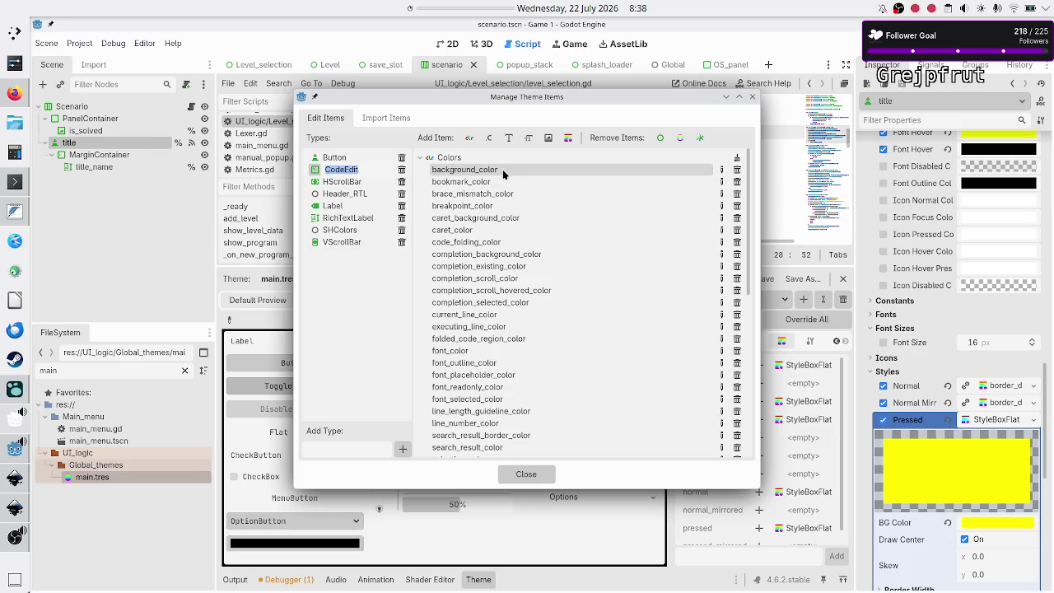
scroll(502, 169, "down", 10)
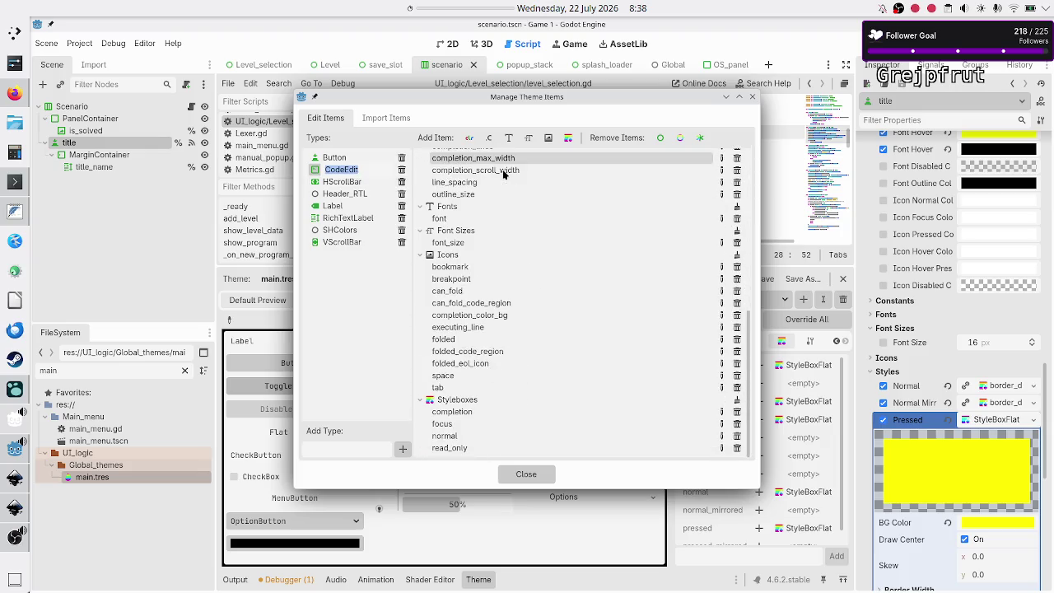
scroll(504, 173, "up", 10)
scroll(504, 173, "down", 10)
scroll(504, 172, "up", 10)
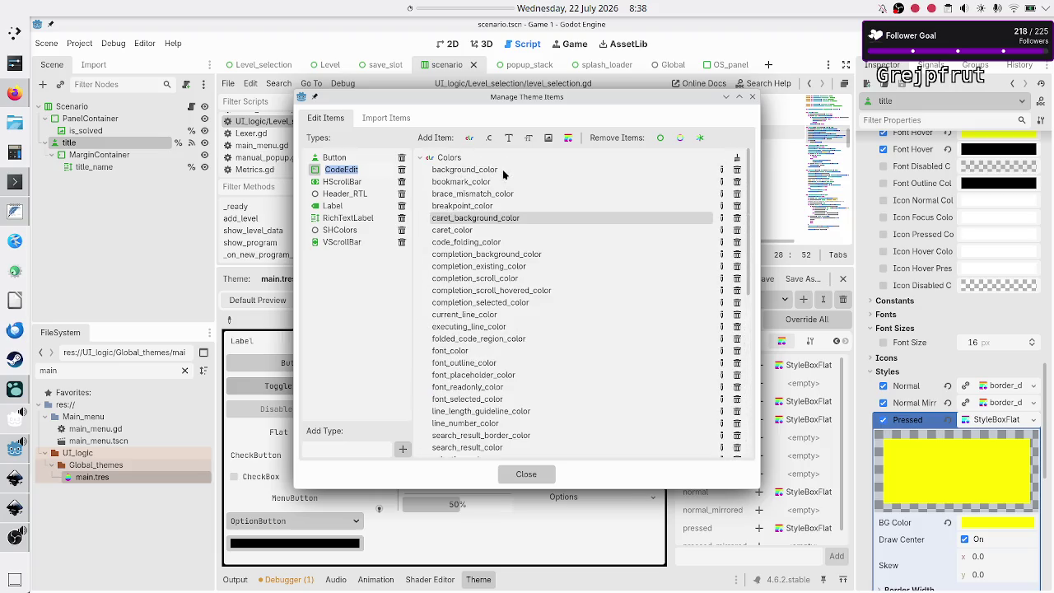
scroll(504, 173, "down", 5)
scroll(504, 173, "up", 5)
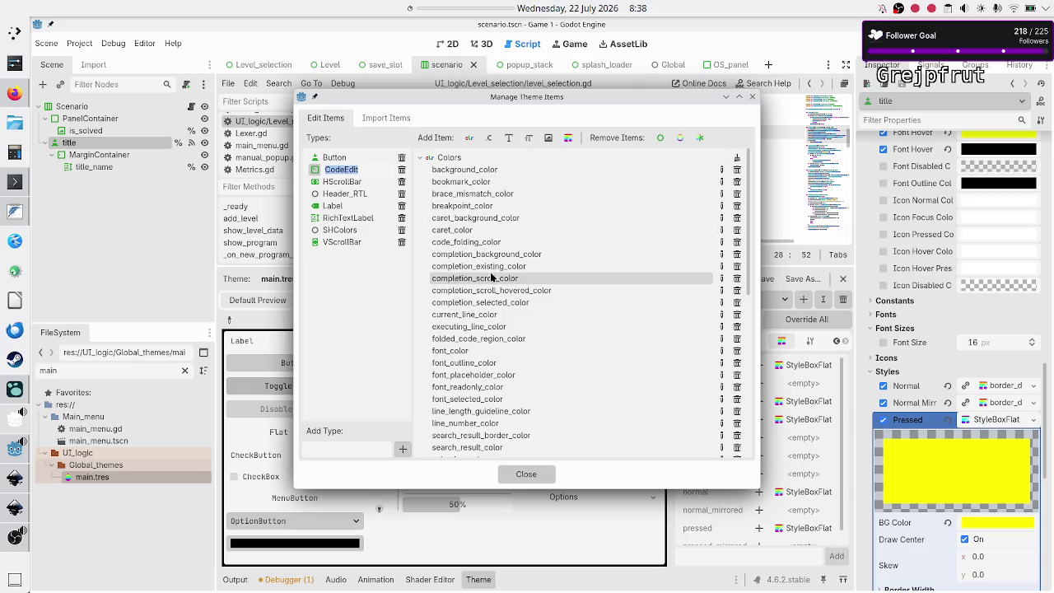
left_click(752, 98)
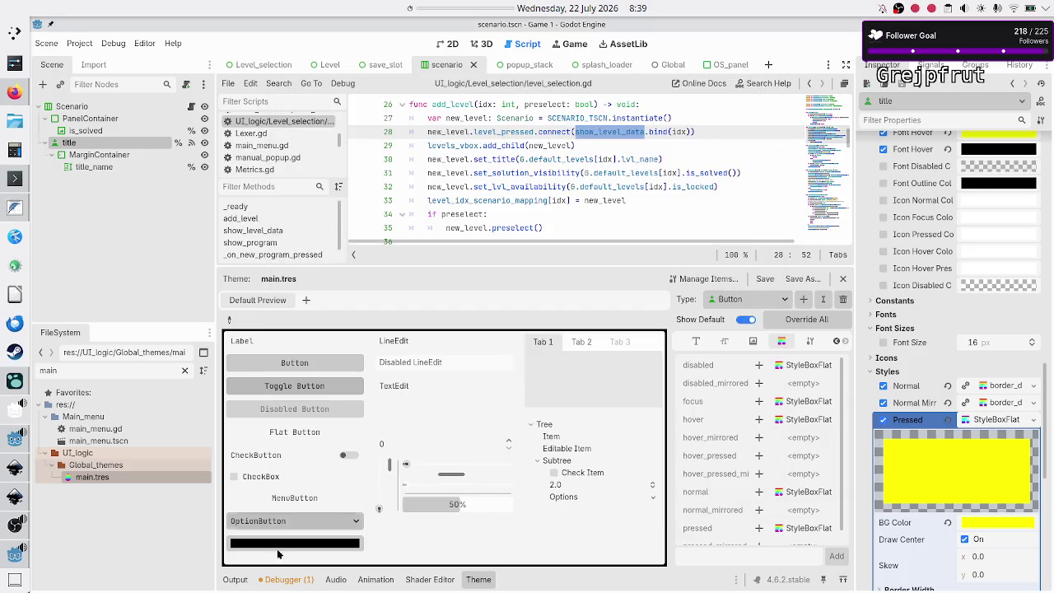
right_click(107, 464)
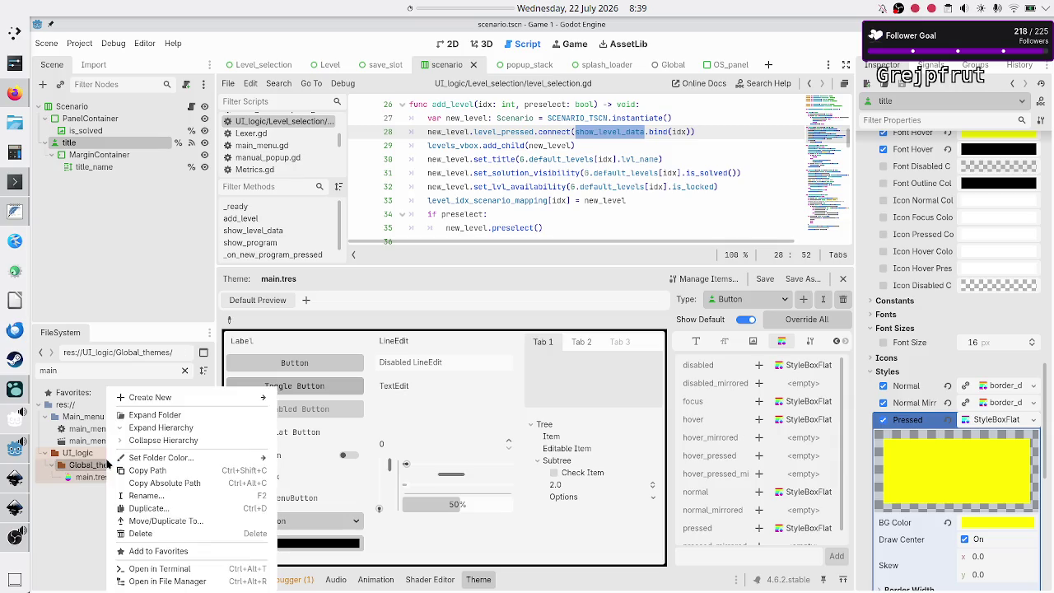
- Create a new Theme resource in Global_themes, renaming new_theme.tres to dark_mode.tres when saving
mouse_move(217, 397)
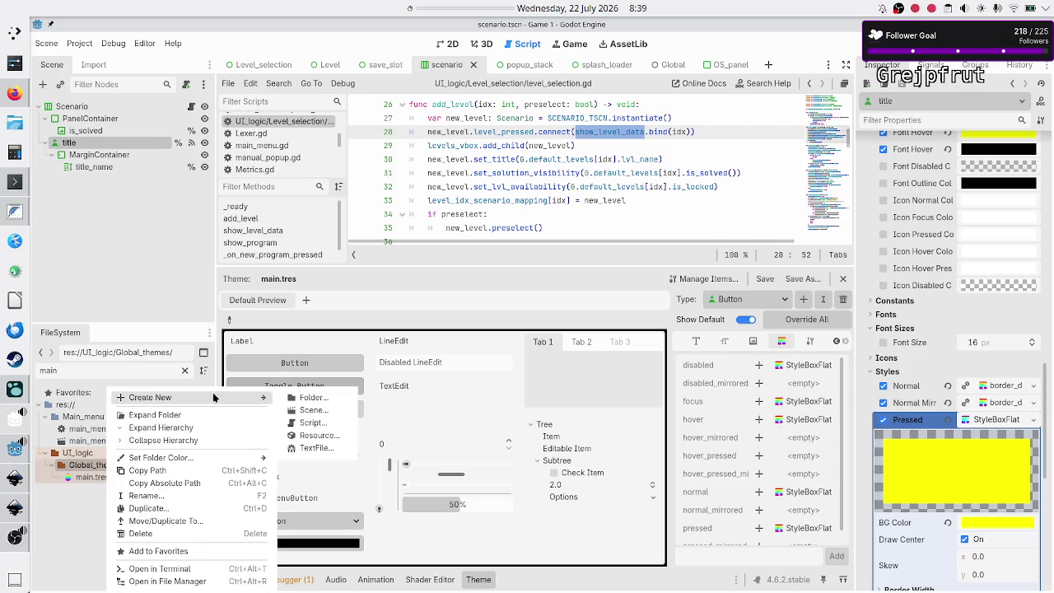
left_click(329, 436)
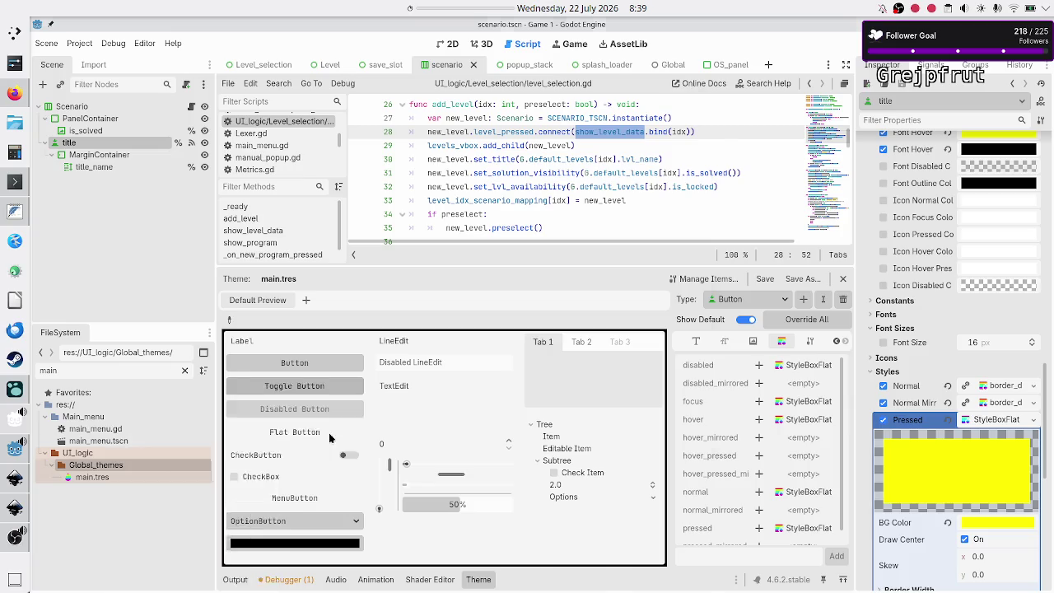
type("theme")
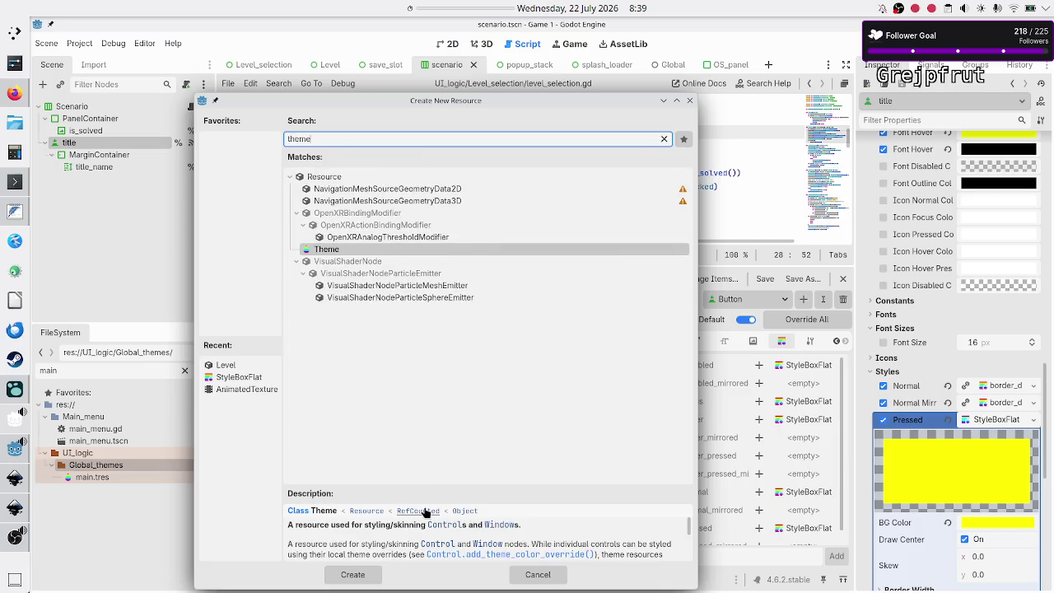
left_click(352, 574)
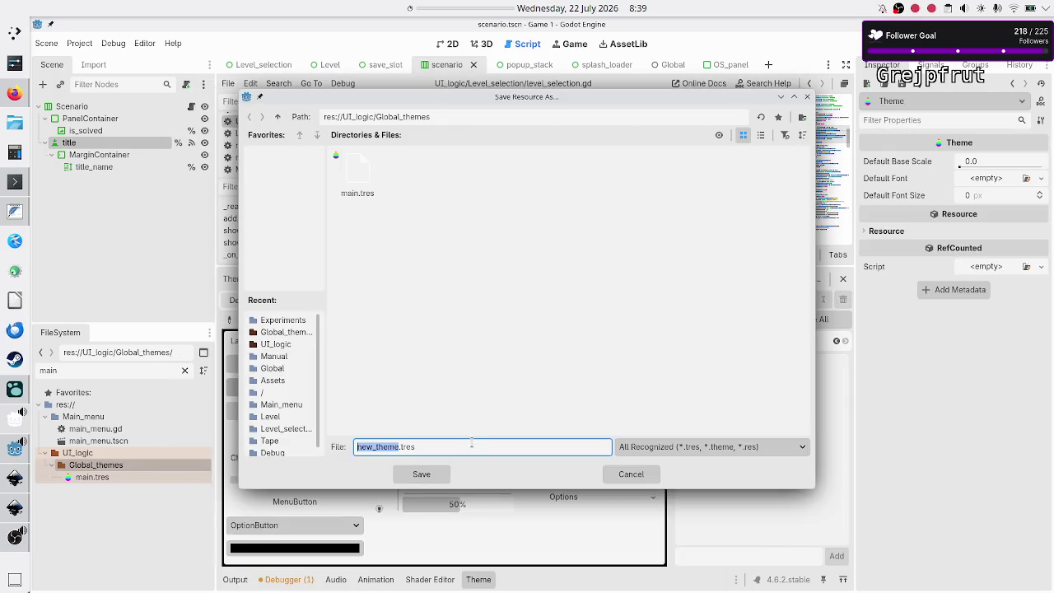
left_click(473, 444)
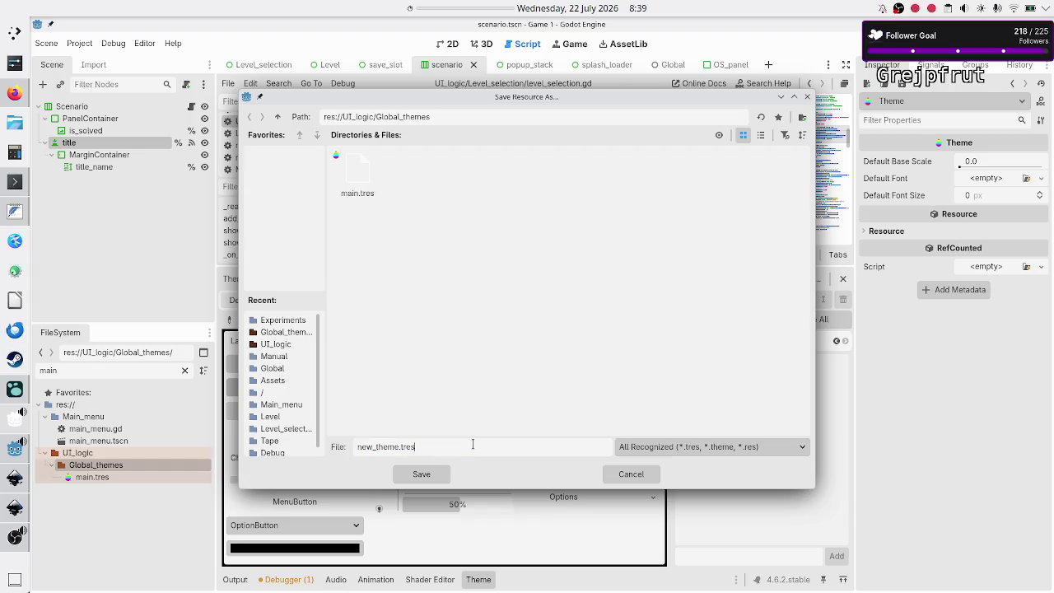
key("BackSpace")
key("BackSpace")
key("BackSpace")
type("dark_mode")
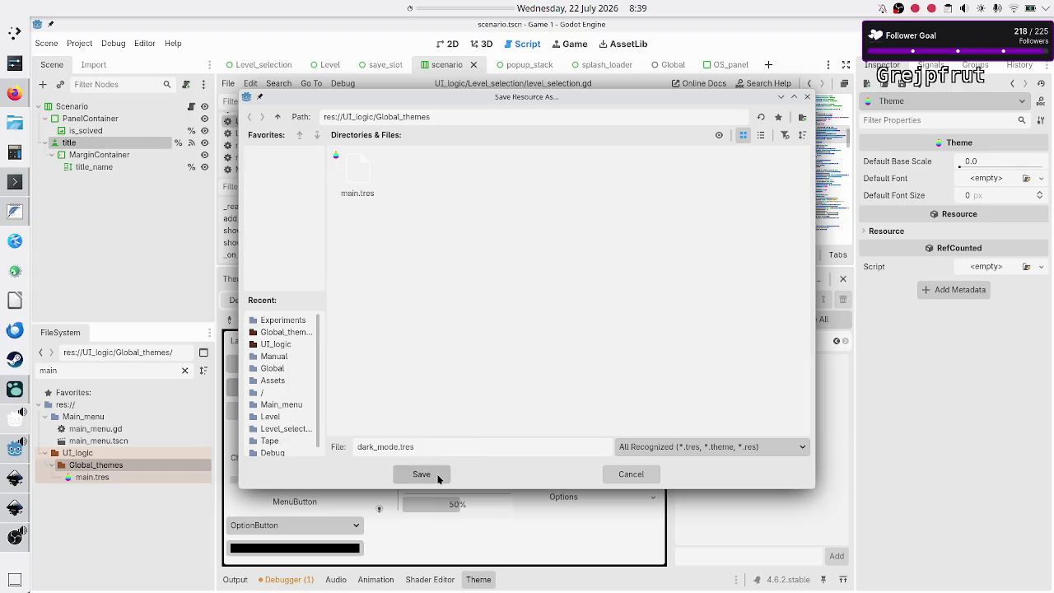
left_click(421, 474)
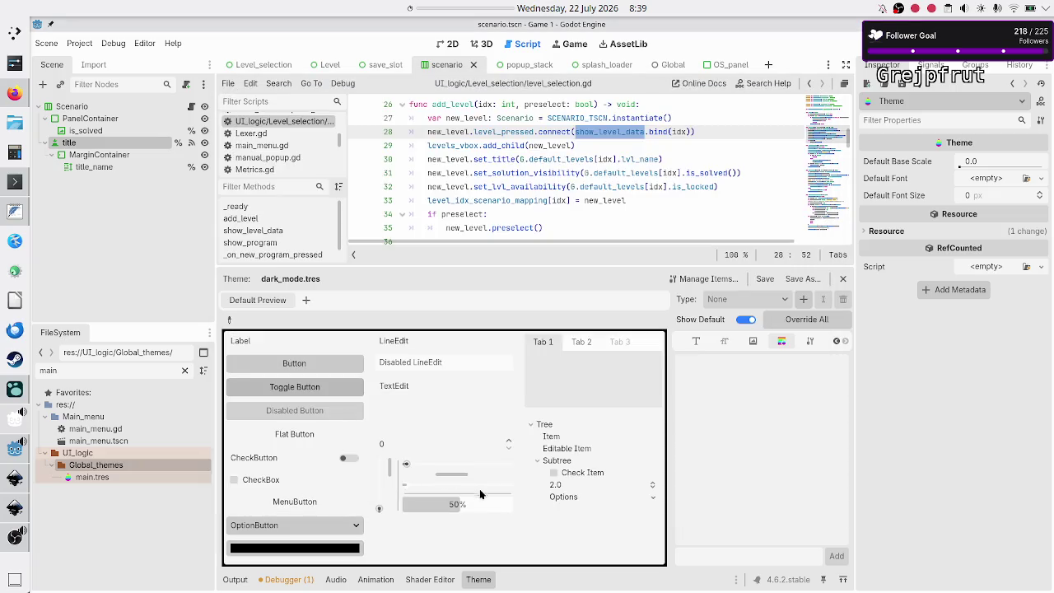
- Clear the FileSystem filter, confirm dark_mode.tres has no theme items, then switch to main.tres
double_click(121, 373)
key("BackSpace")
scroll(130, 505, "down", 5)
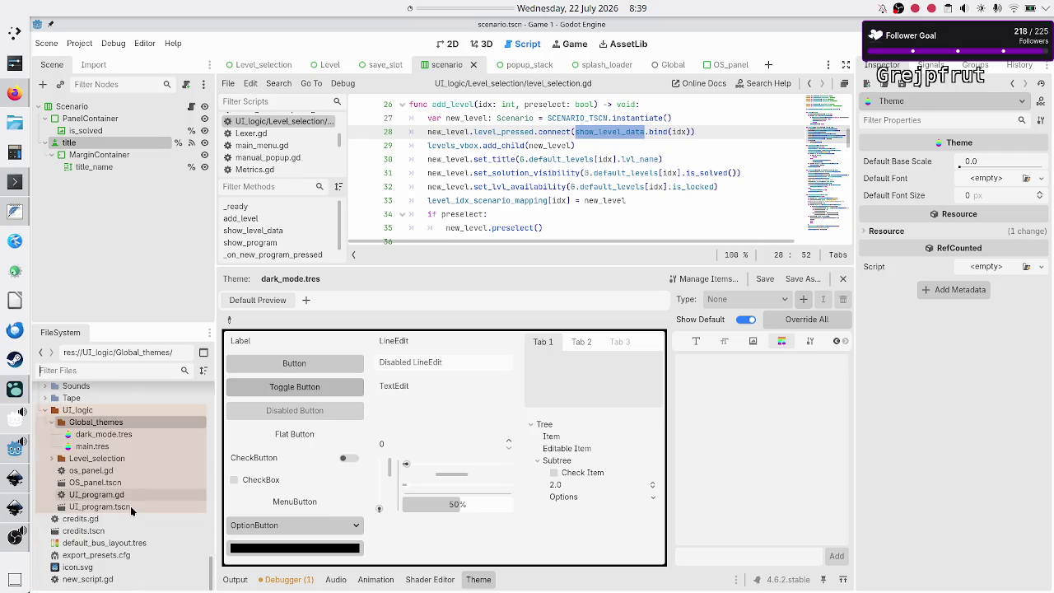
left_click(126, 437)
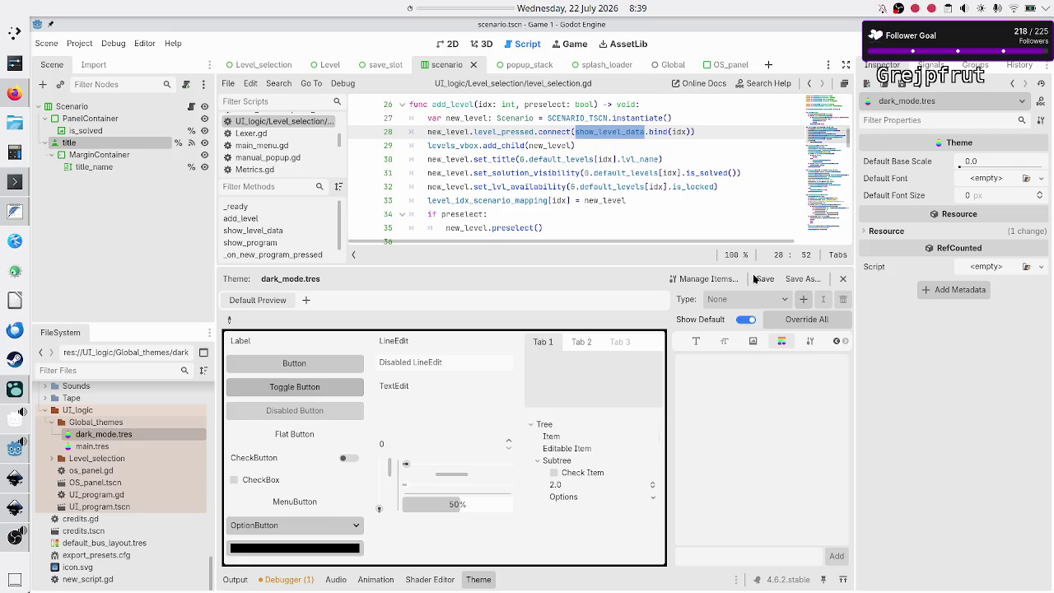
left_click(698, 279)
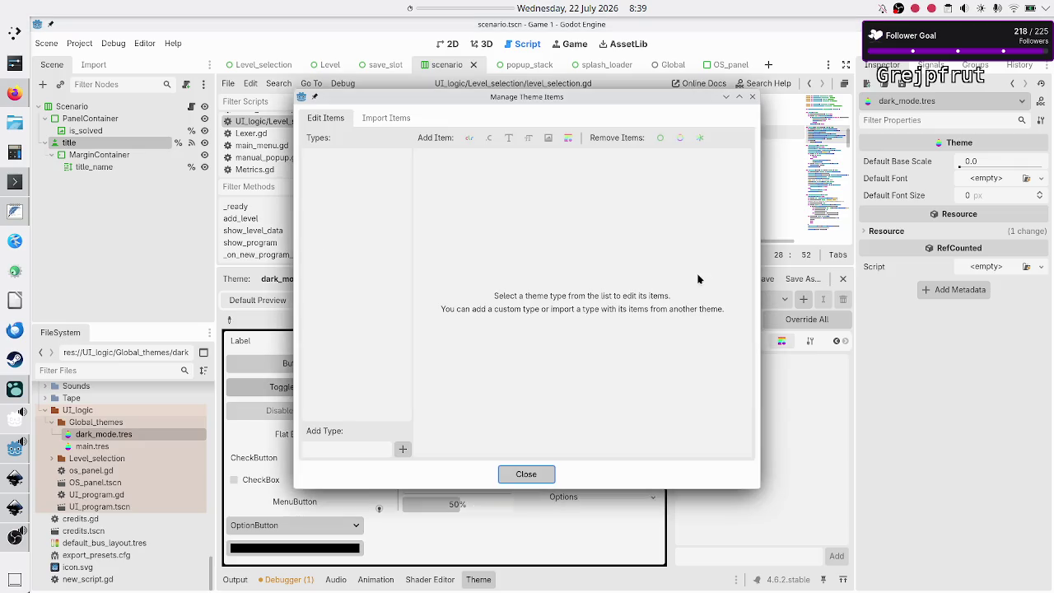
left_click(525, 475)
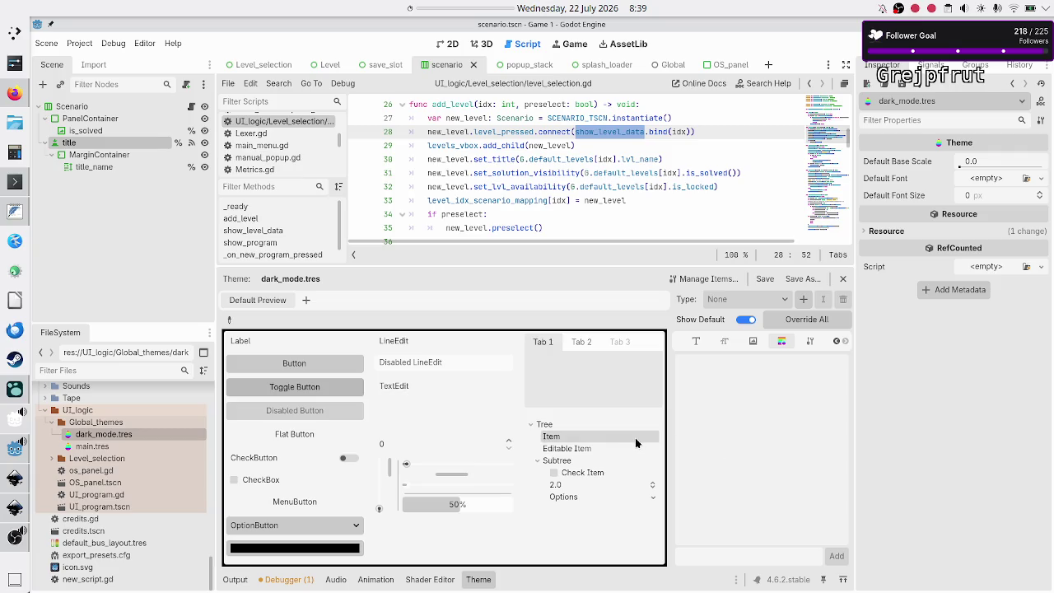
left_click(137, 444)
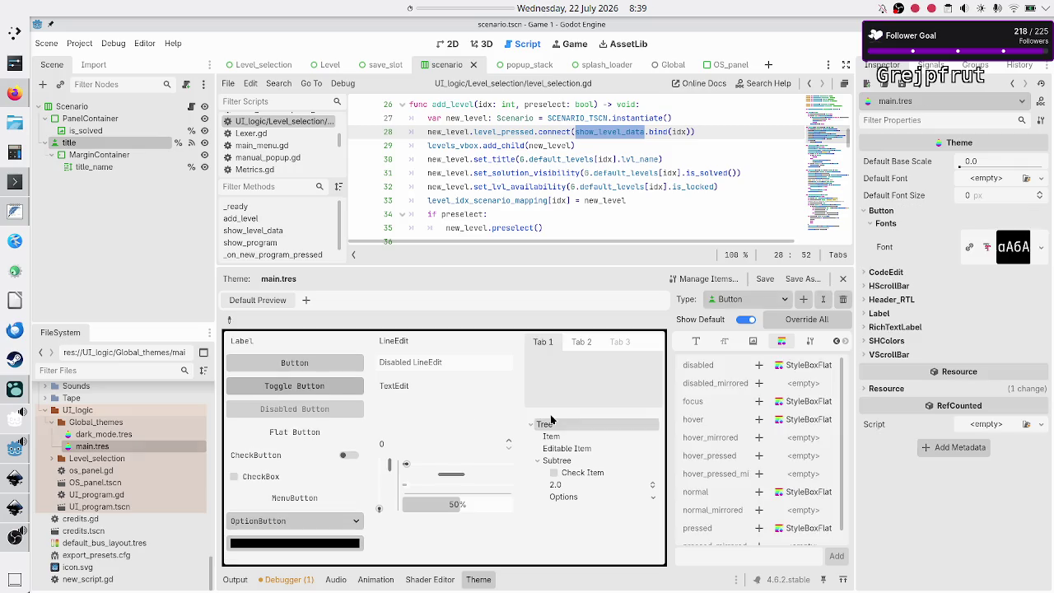
- Check main.tres's type list, item manager and Button fonts, then start adding a type to dark_mode.tres
left_click(780, 301)
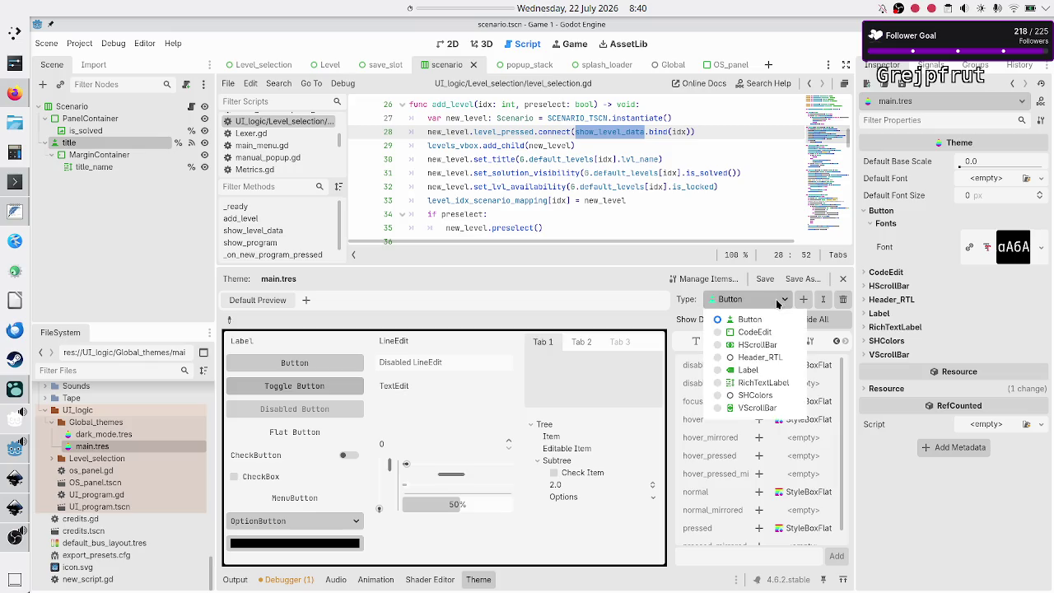
left_click(741, 320)
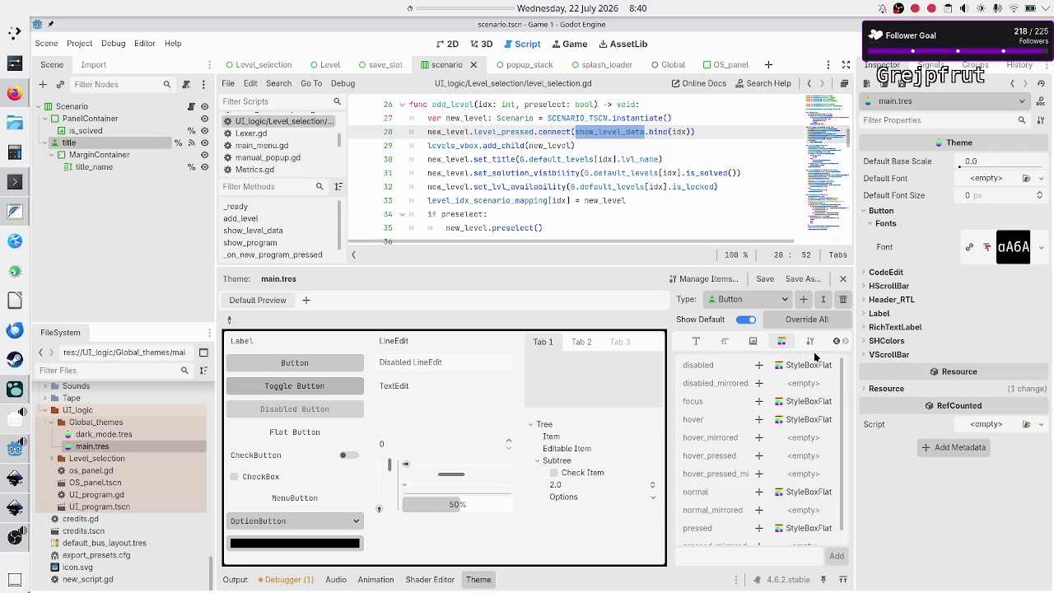
left_click(705, 280)
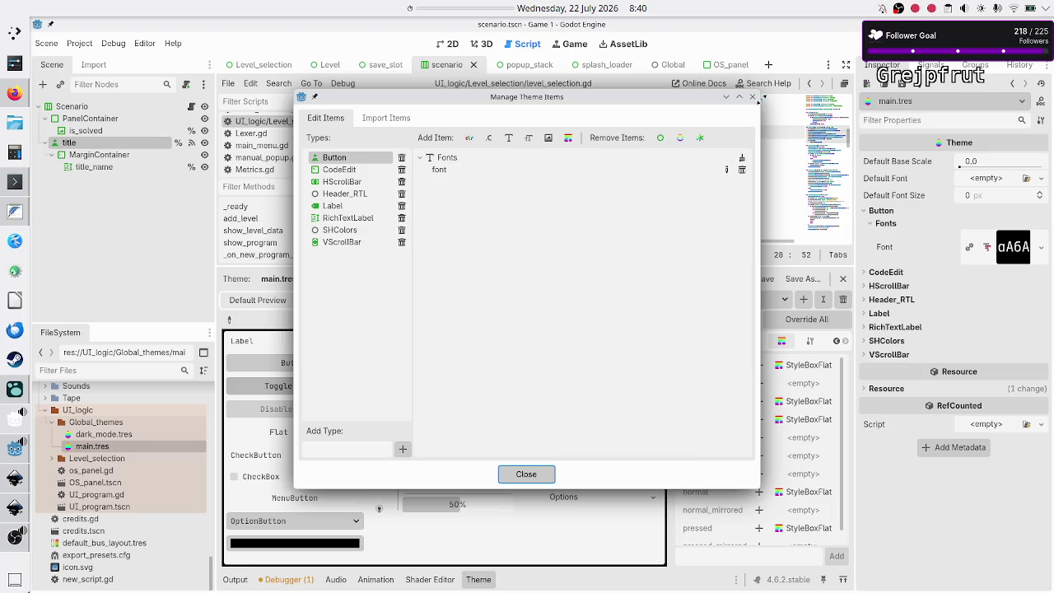
left_click(752, 97)
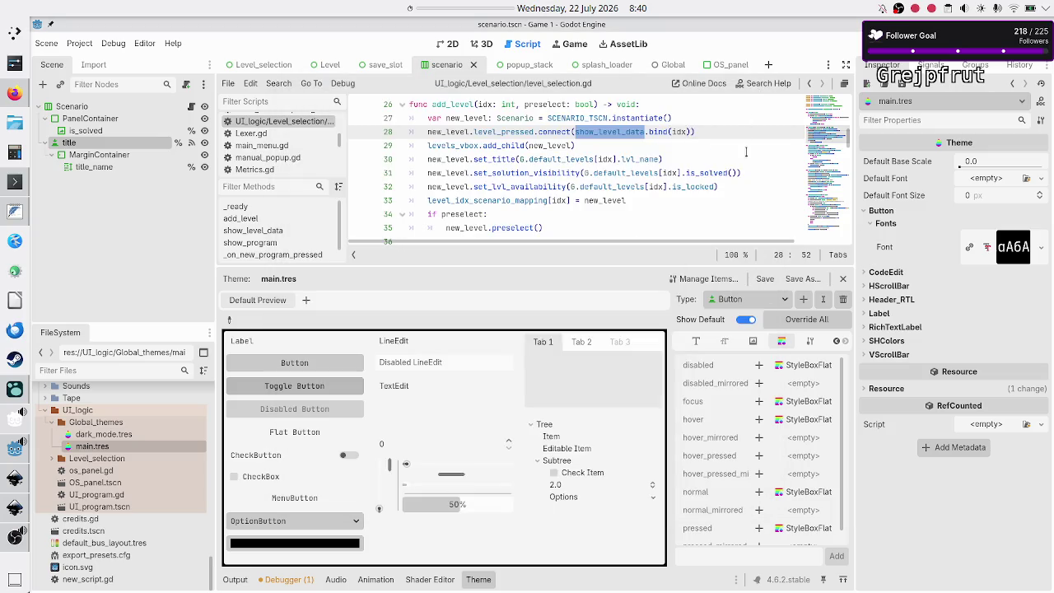
left_click(698, 342)
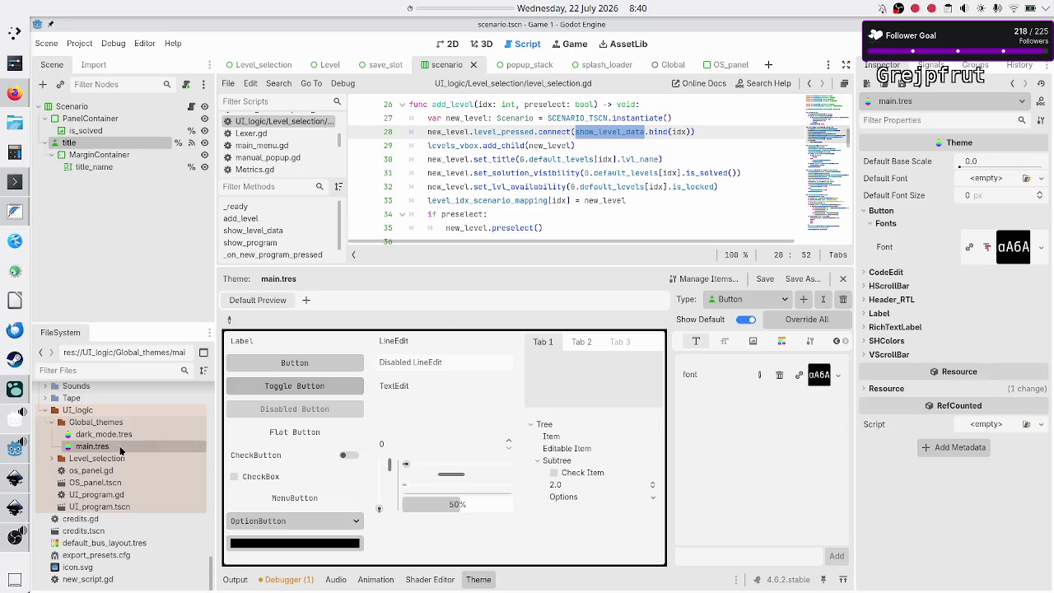
left_click(111, 435)
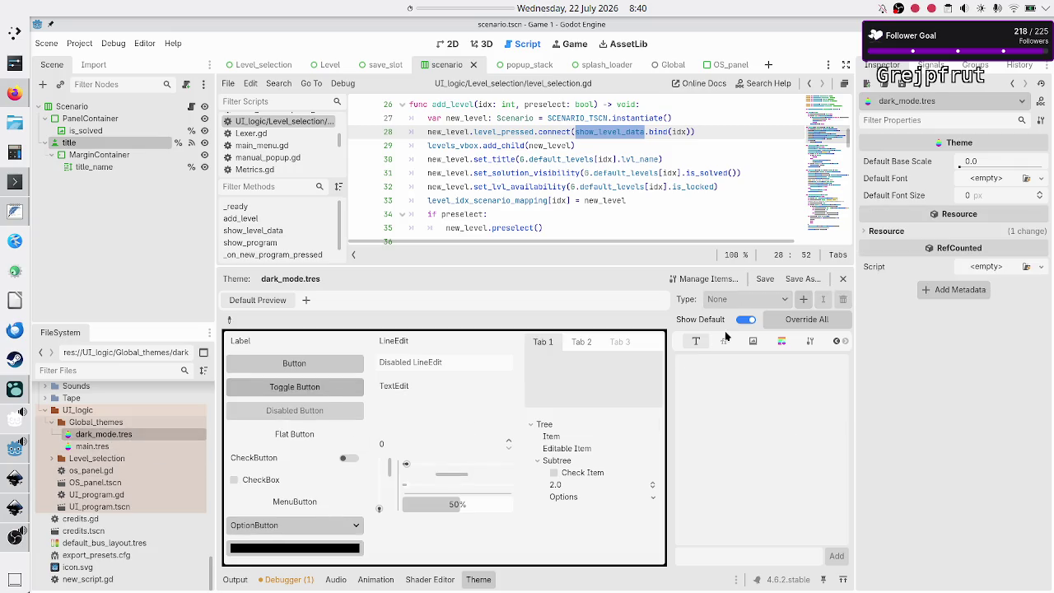
left_click(803, 299)
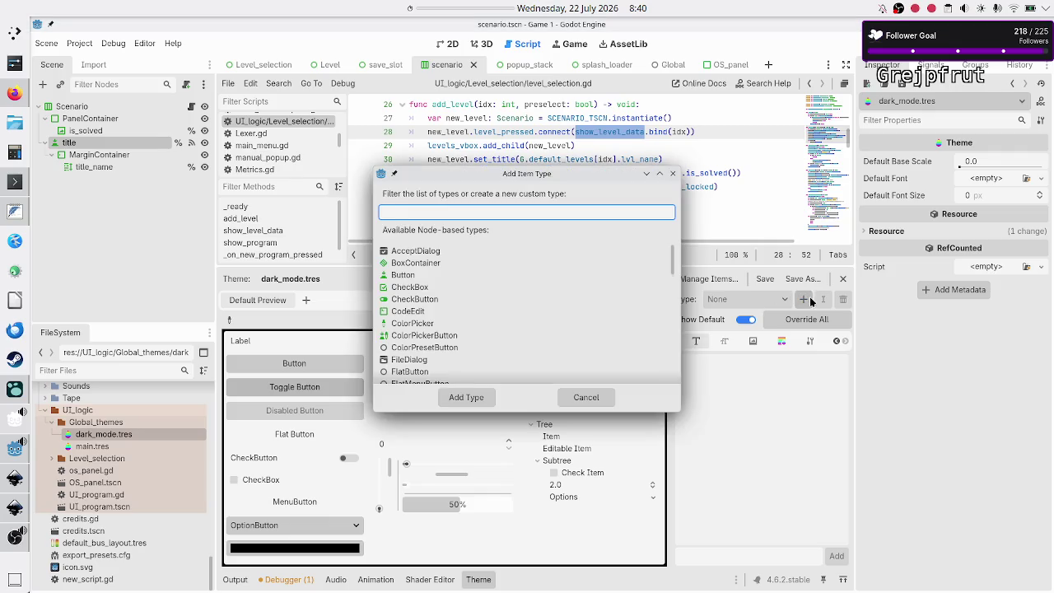
- Filter the type list for CodeEdit and add it to dark_mode.tres
type("butt")
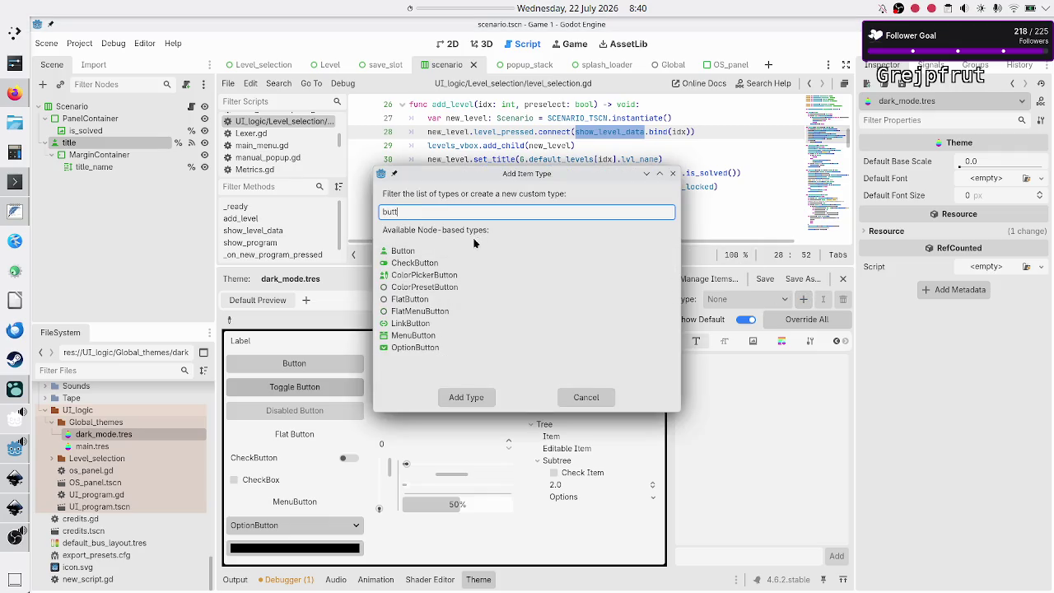
left_click(466, 250)
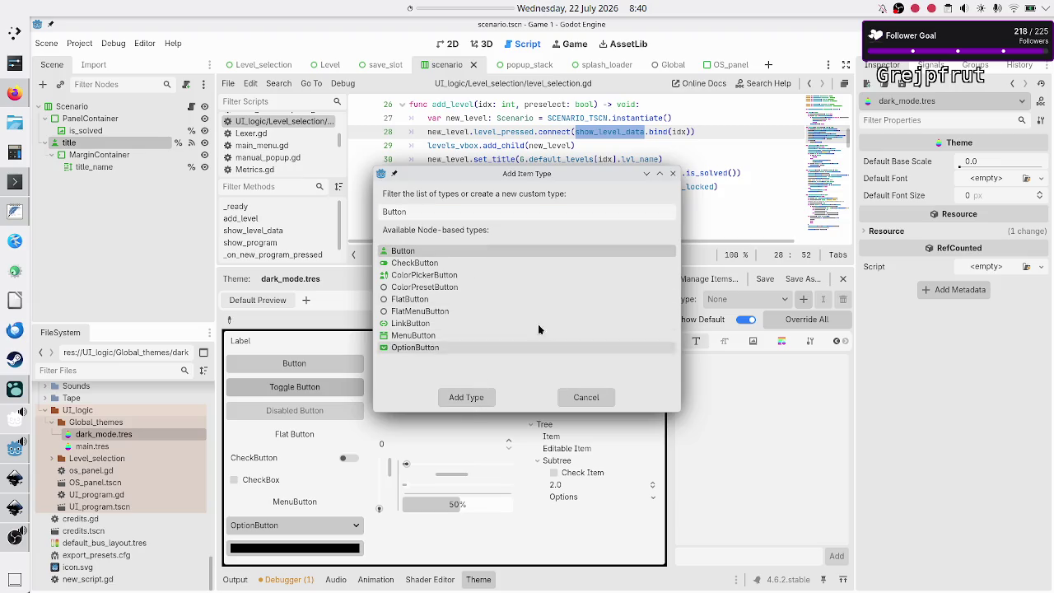
left_click(434, 213)
key("ctrl+a")
type("codee")
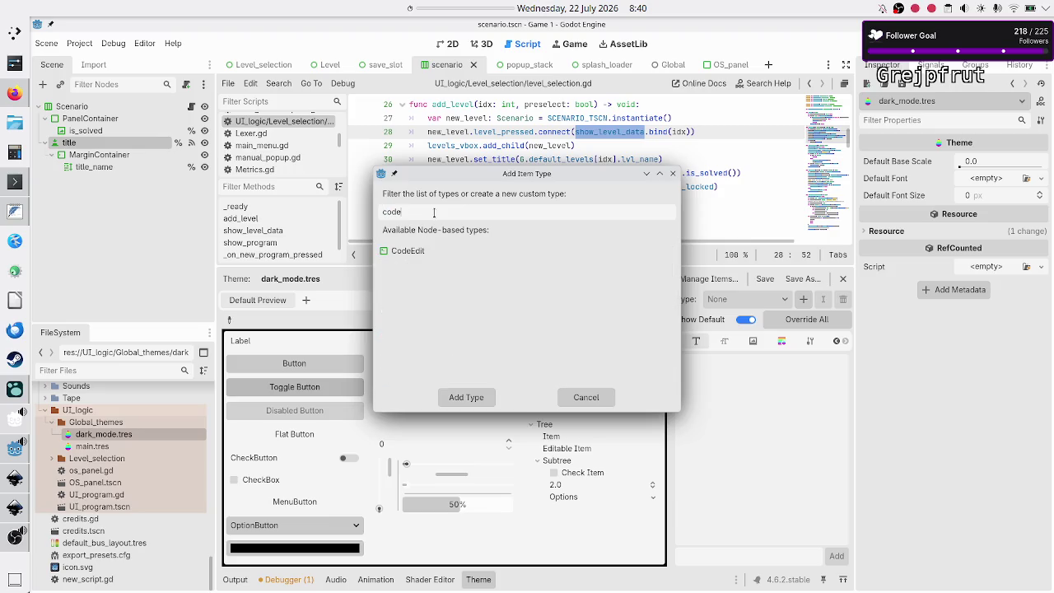
left_click(428, 246)
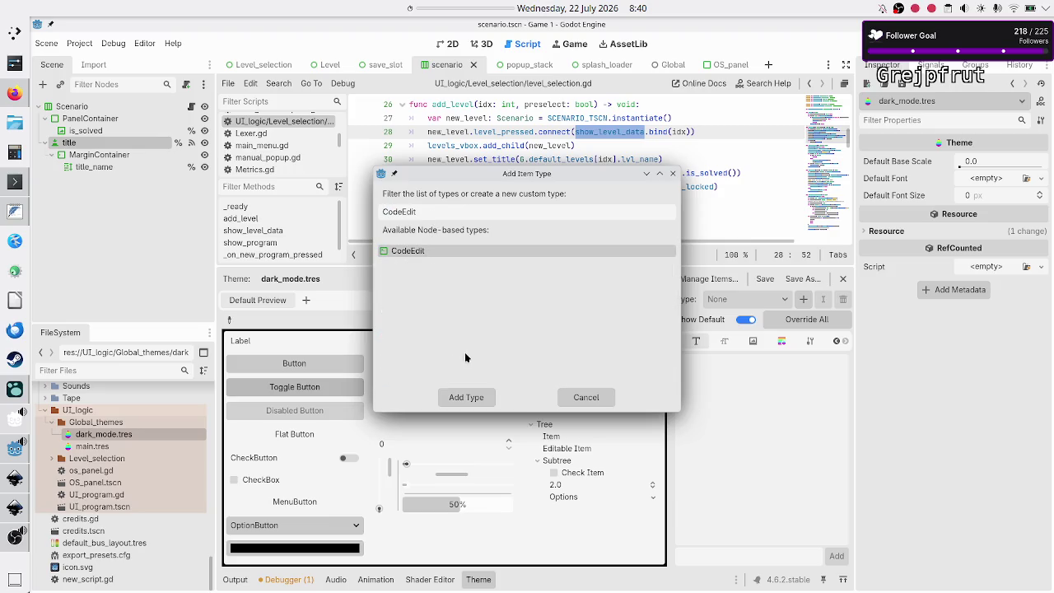
left_click(467, 398)
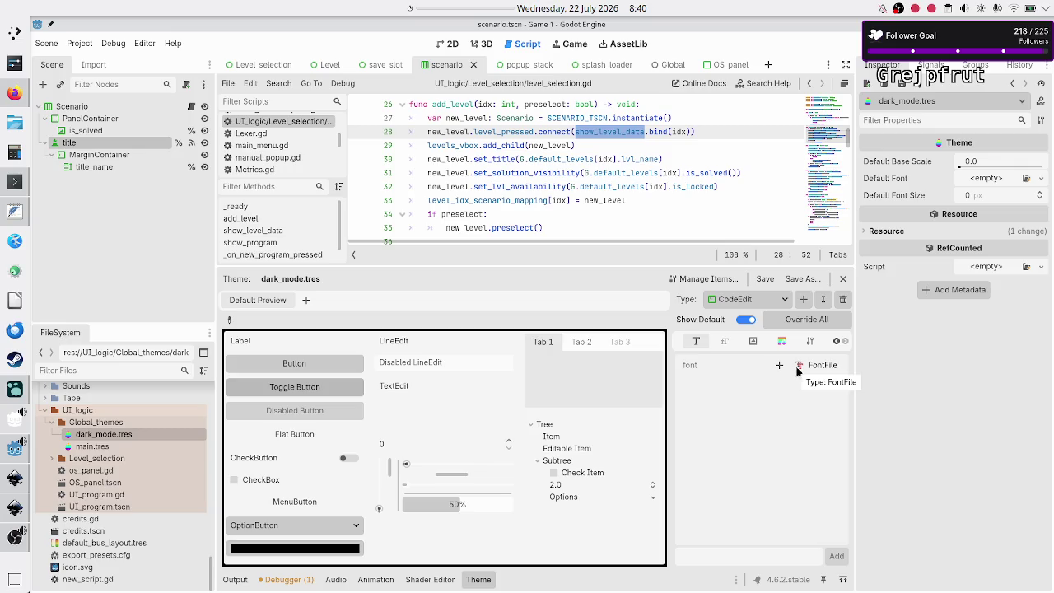
- Browse CodeEdit's default StyleBox, Icon, Font Size and Font items
left_click(781, 343)
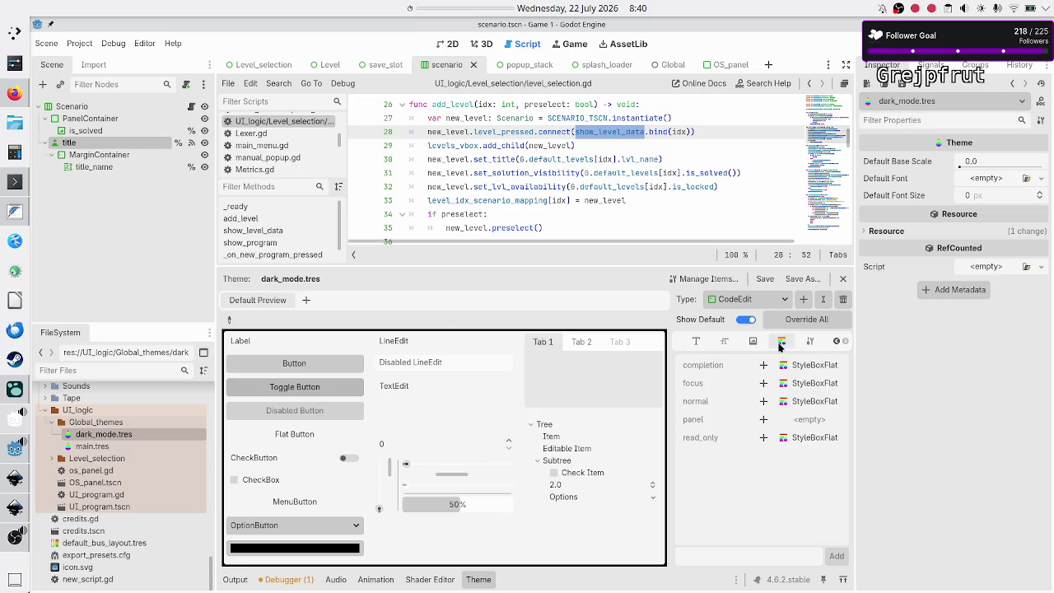
left_click(753, 343)
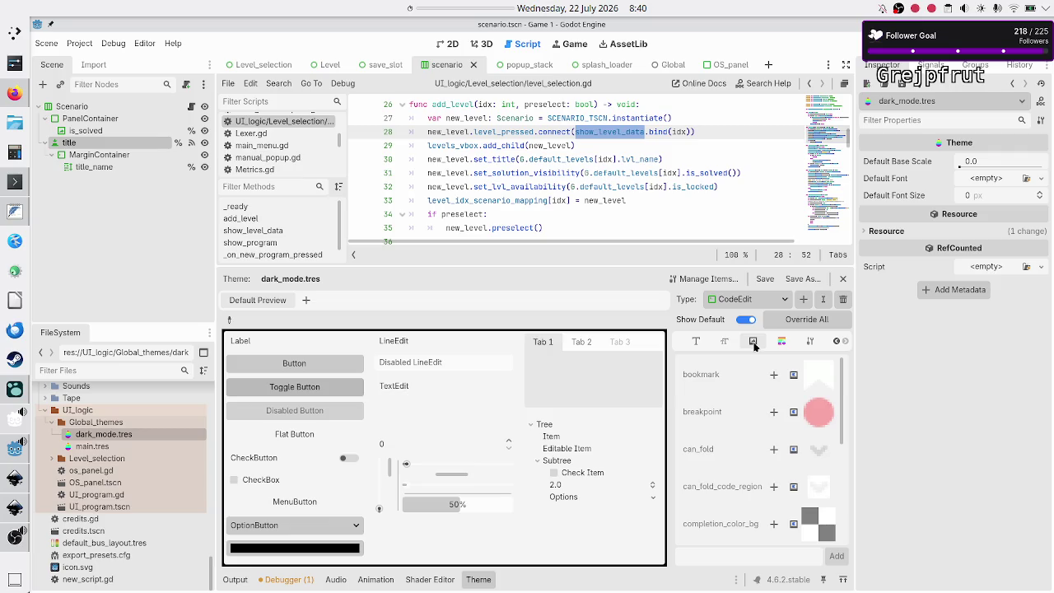
left_click(726, 343)
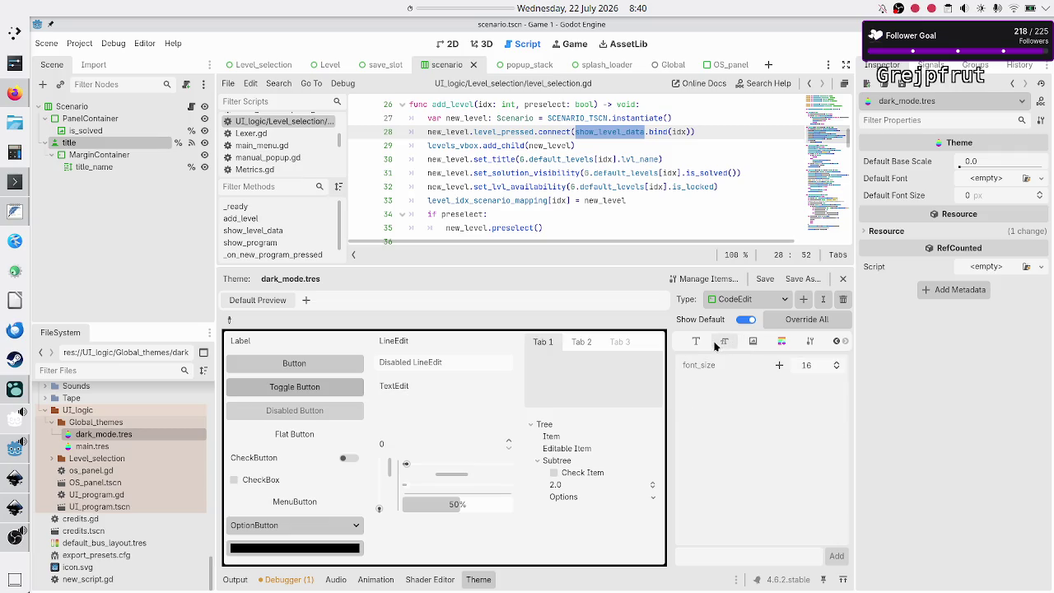
left_click(705, 345)
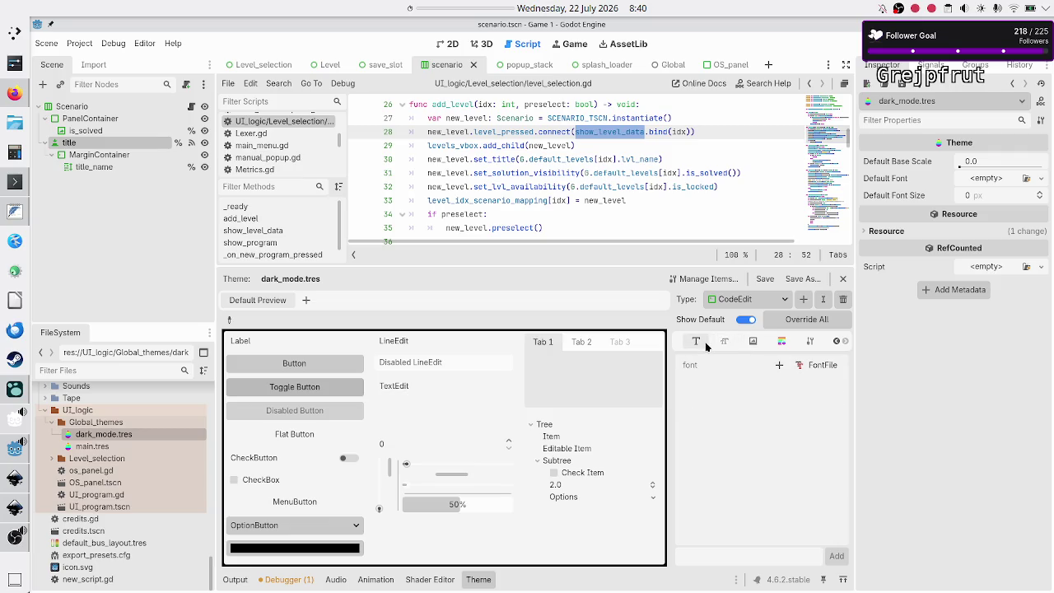
- Override all default CodeEdit items in dark_mode.tres and check them in Manage Items
left_click(807, 319)
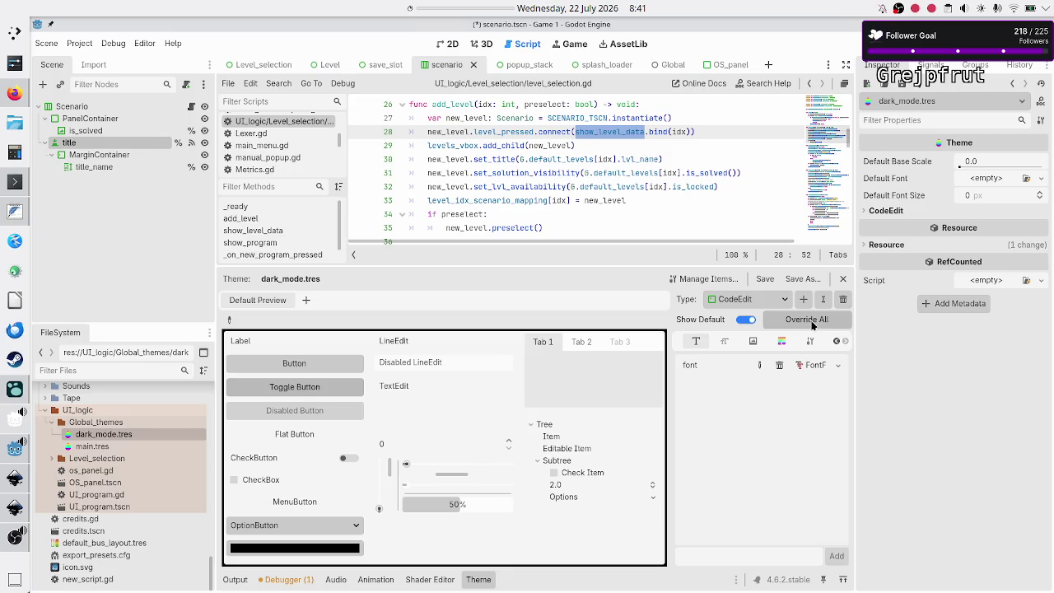
left_click(714, 280)
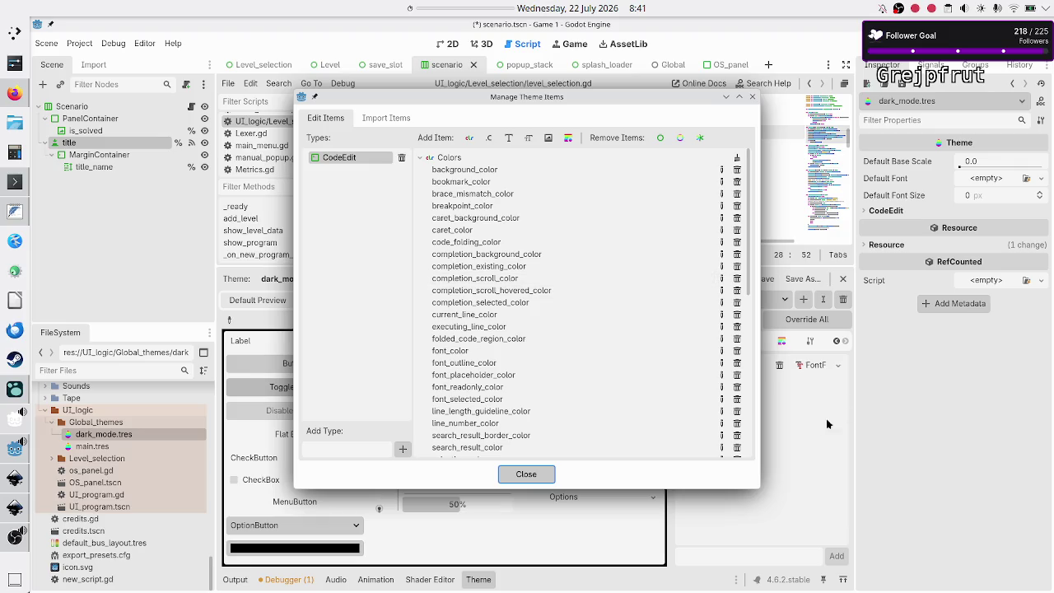
left_click(541, 475)
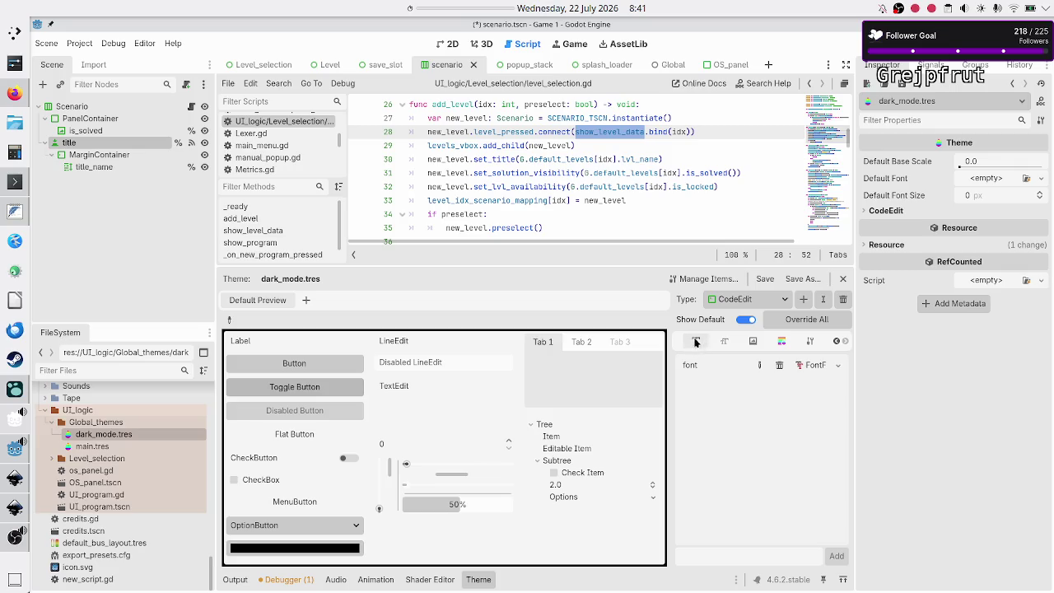
- Look over CodeEdit's icon, stylebox, font size and colour overrides, then switch to the Logseq journal
left_click(752, 343)
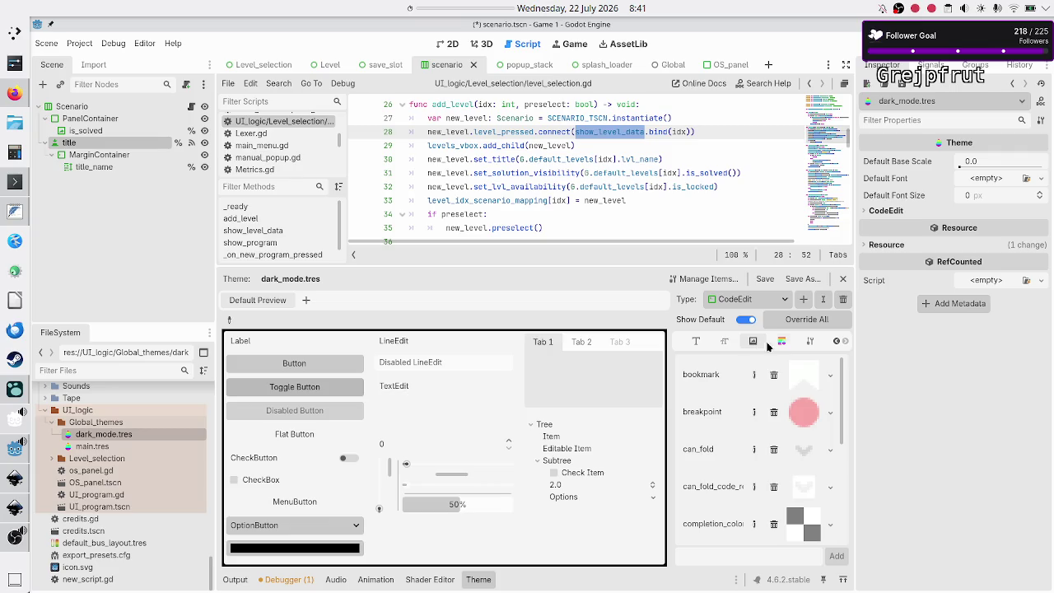
left_click(772, 345)
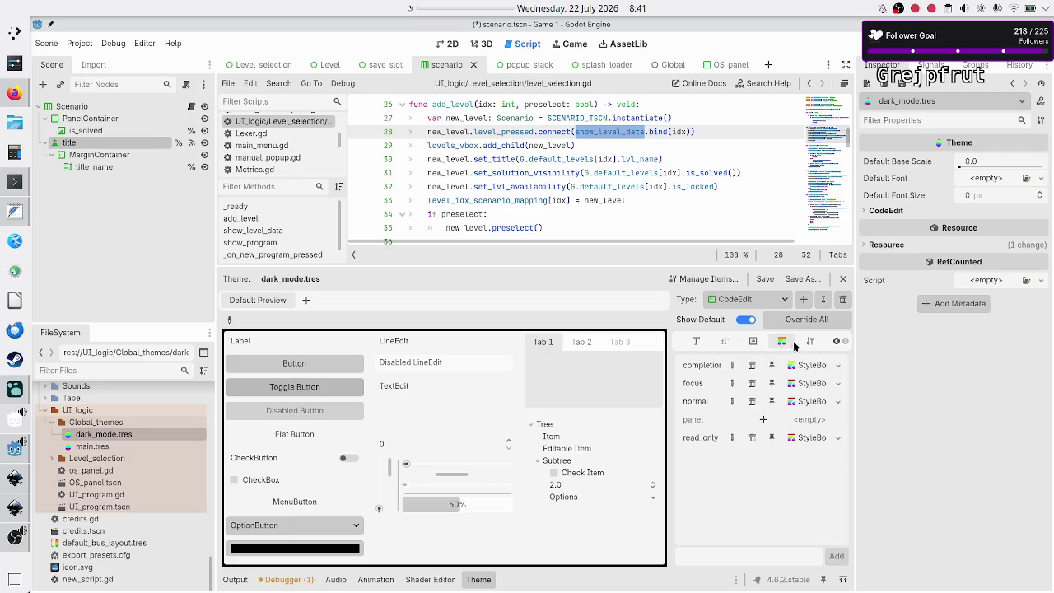
left_click(753, 344)
left_click(724, 342)
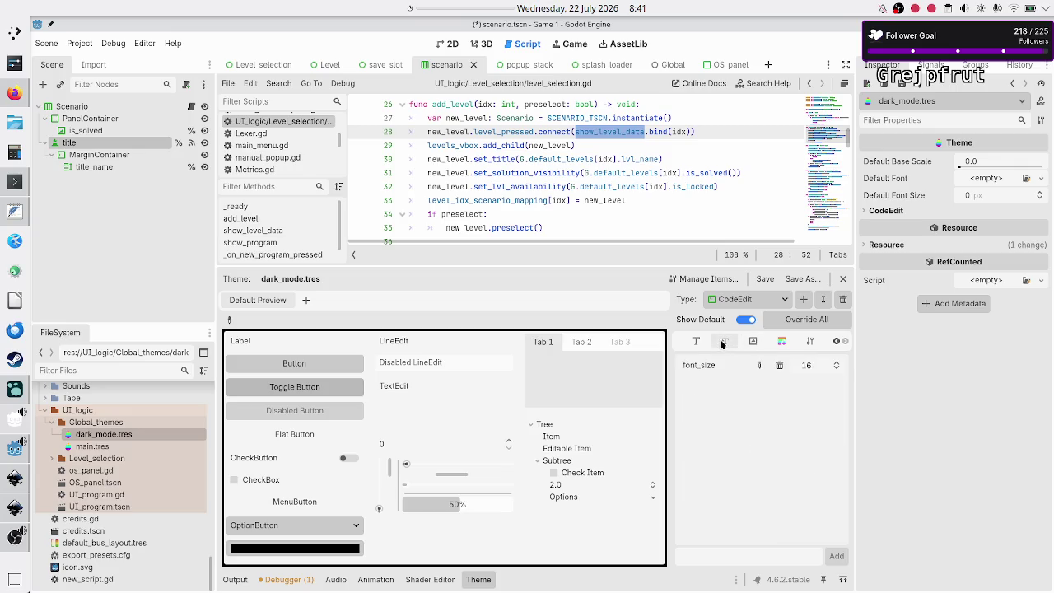
left_click(836, 341)
left_click(836, 342)
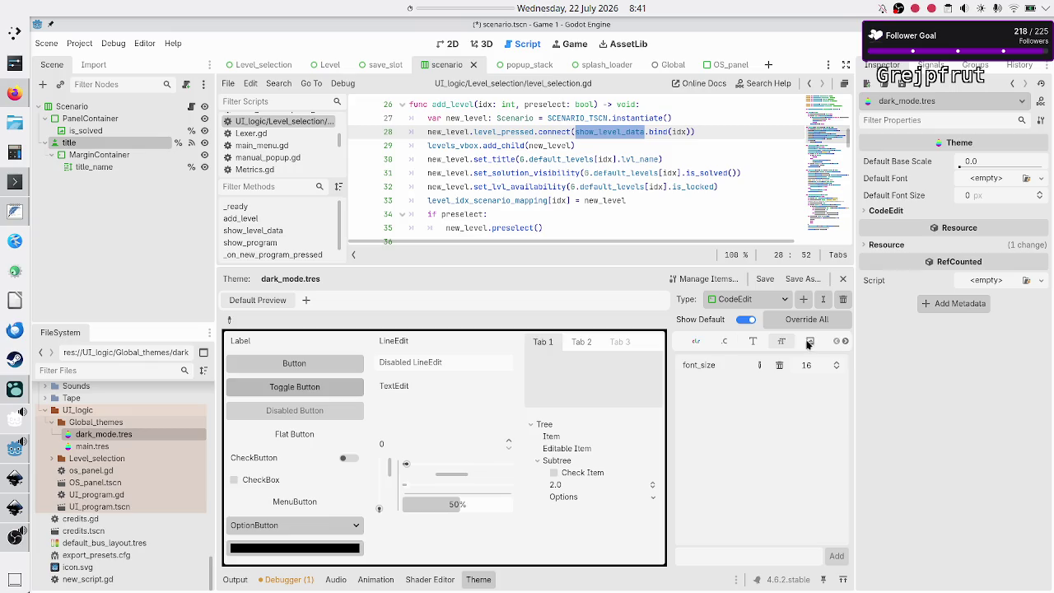
left_click(696, 341)
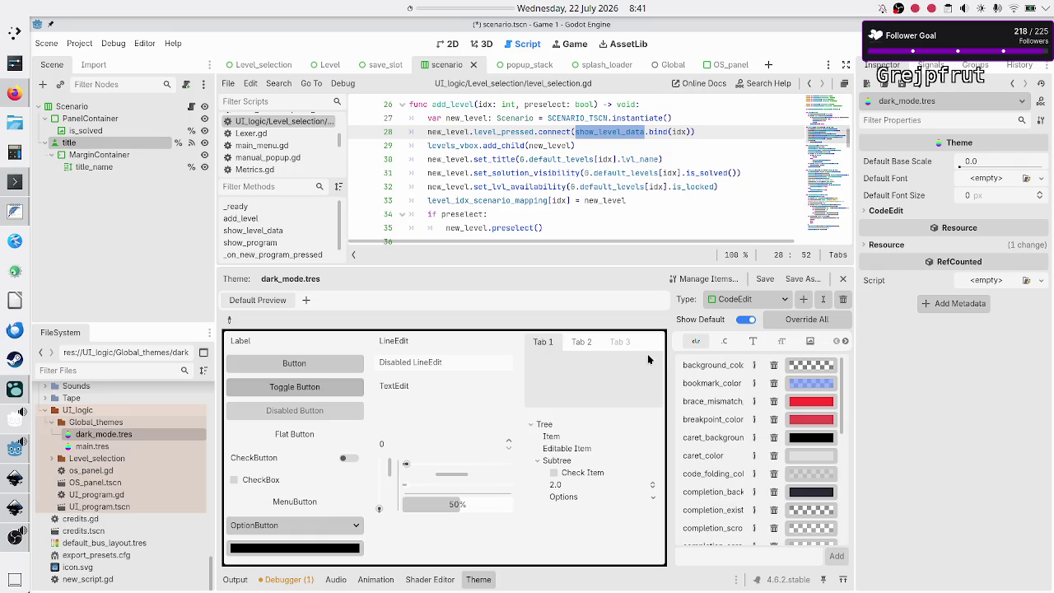
left_click(14, 392)
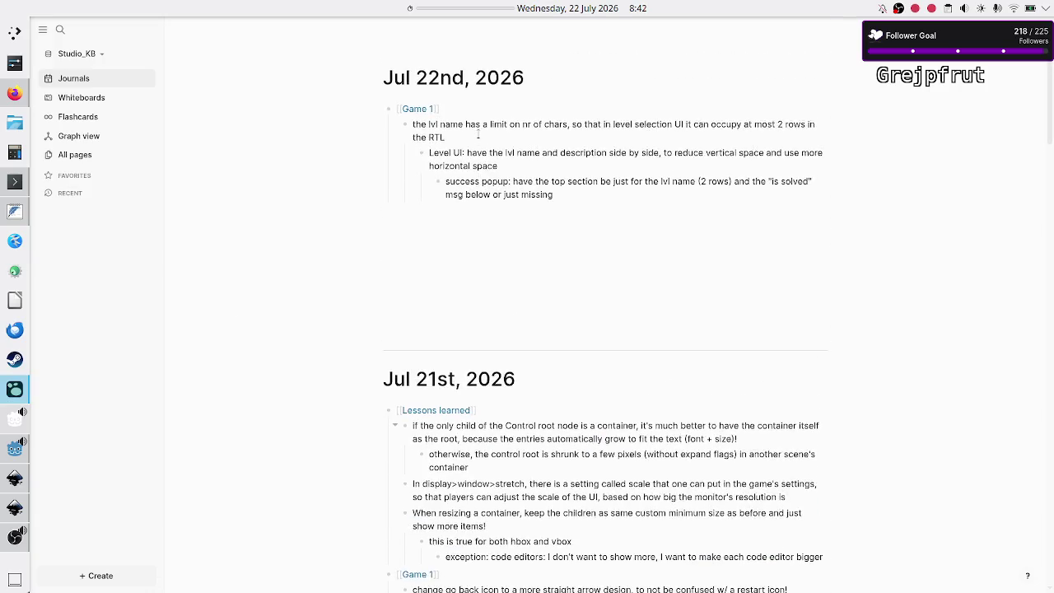
- Add a [[Lessons learned]] block above Game 1 in the Jul 22nd journal
key("Up")
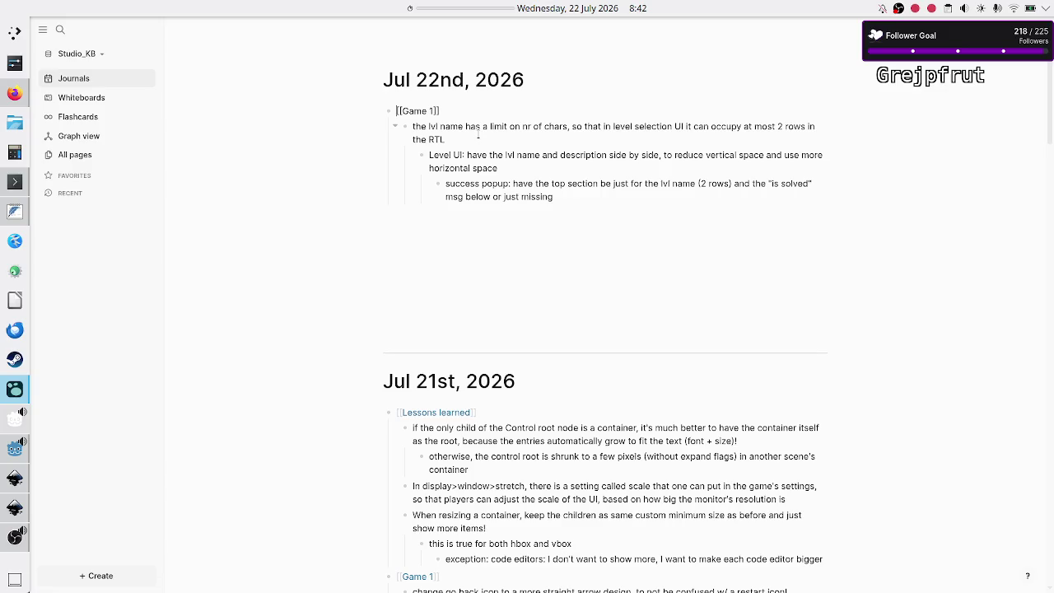
key("Return")
type("[[Less")
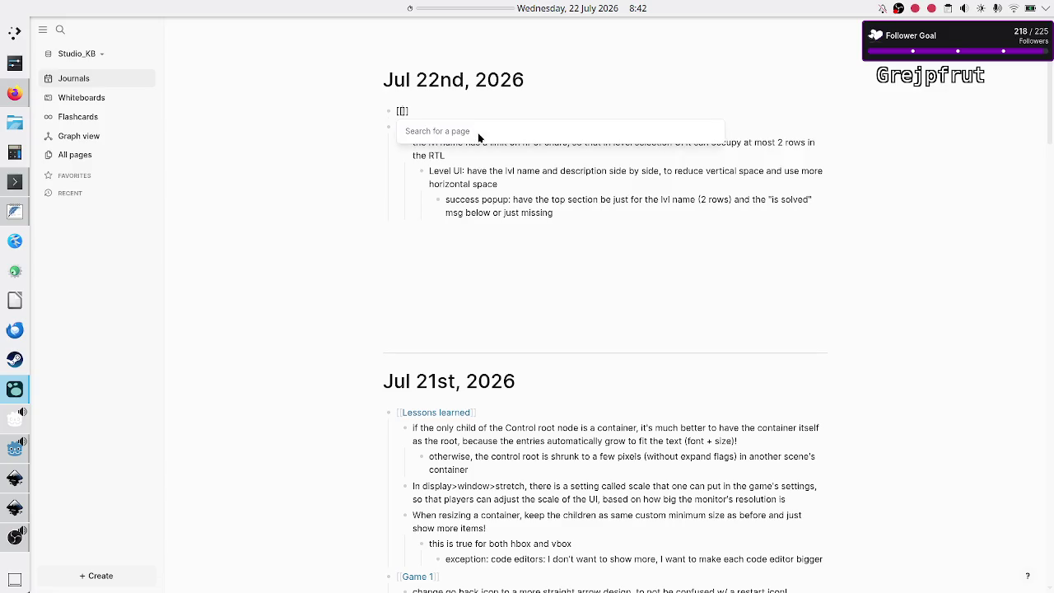
key("Return")
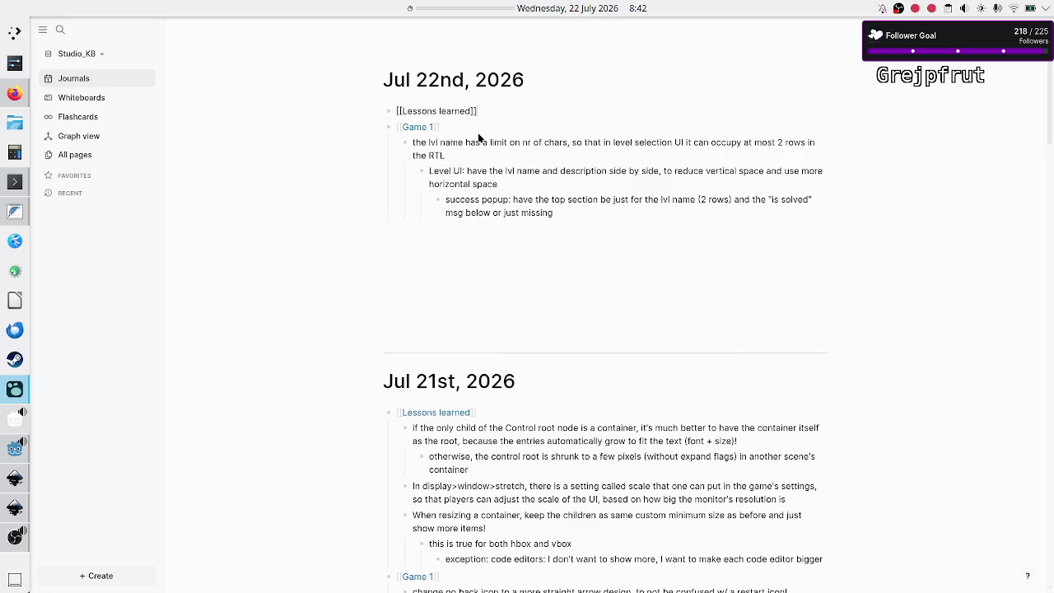
- Begin a child note: 'When working in the theme UI, never click override all'
key("Return")
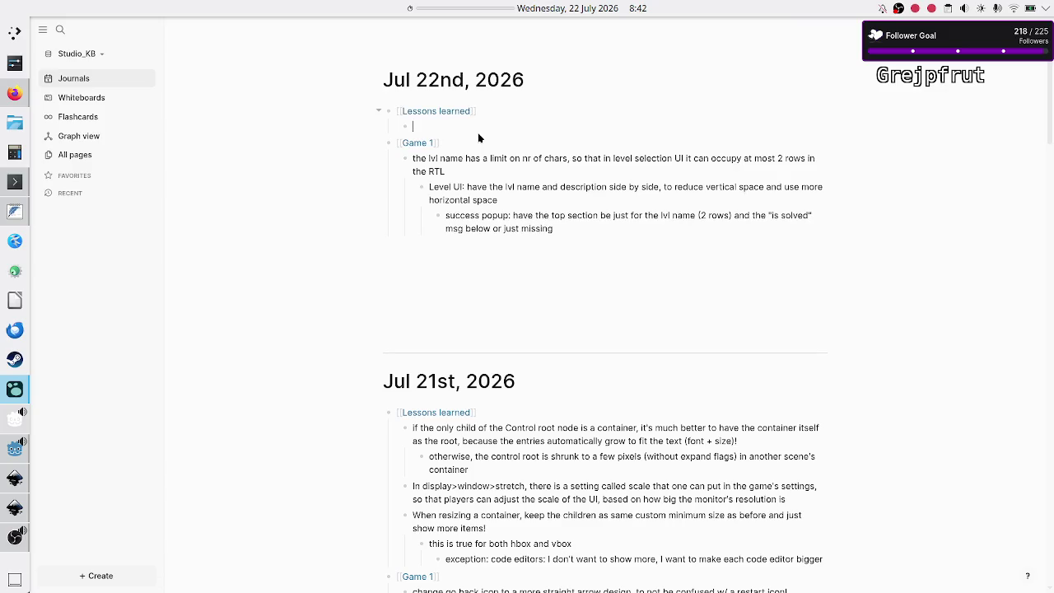
type("When cre")
key("BackSpace")
key("BackSpace")
key("BackSpace")
type("working in a theme")
type("it")
key("BackSpace")
key("BackSpace")
key("BackSpace")
key("BackSpace")
key("BackSpace")
key("BackSpace")
key("BackSpace")
type("the theme UI, never click overwrite all")
key("alt+Tab")
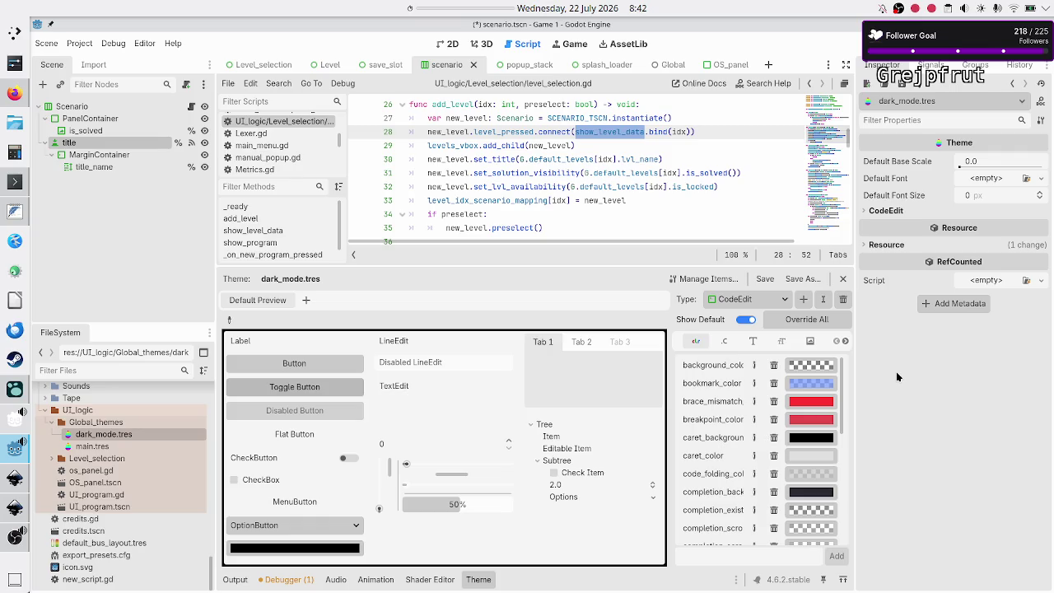
key("alt+Tab")
key("BackSpace")
key("BackSpace")
key("BackSpace")
- Finish the note: override all changes properties on all tabs (Font, Color, Styles, etc.), then return to Godot
type("ide all, because t")
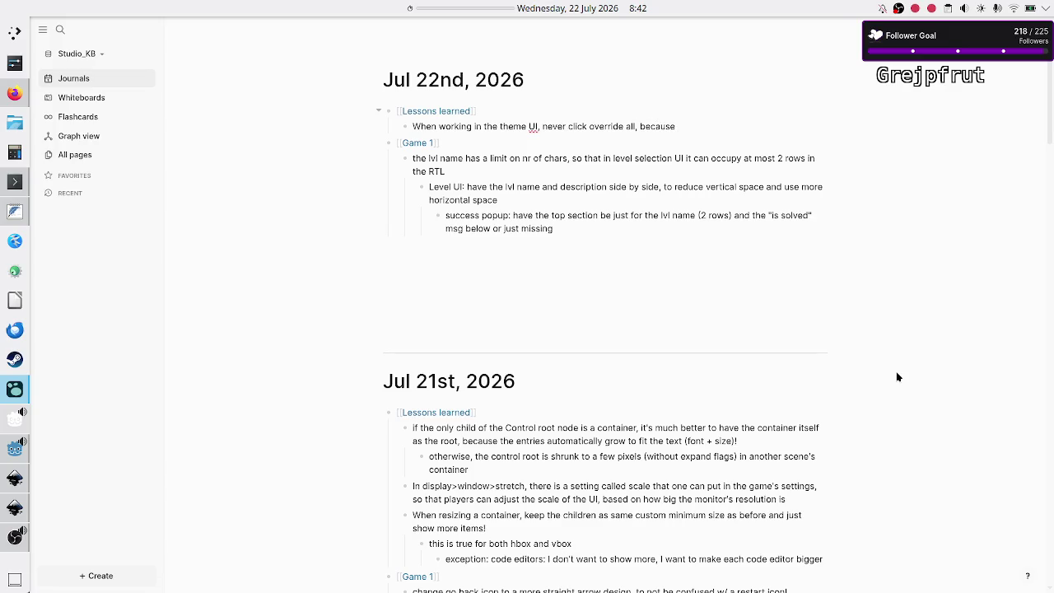
type("hat")
type(" overrides ")
type("not just")
type(" the properties on the tab you are on (like either Font or Styles,")
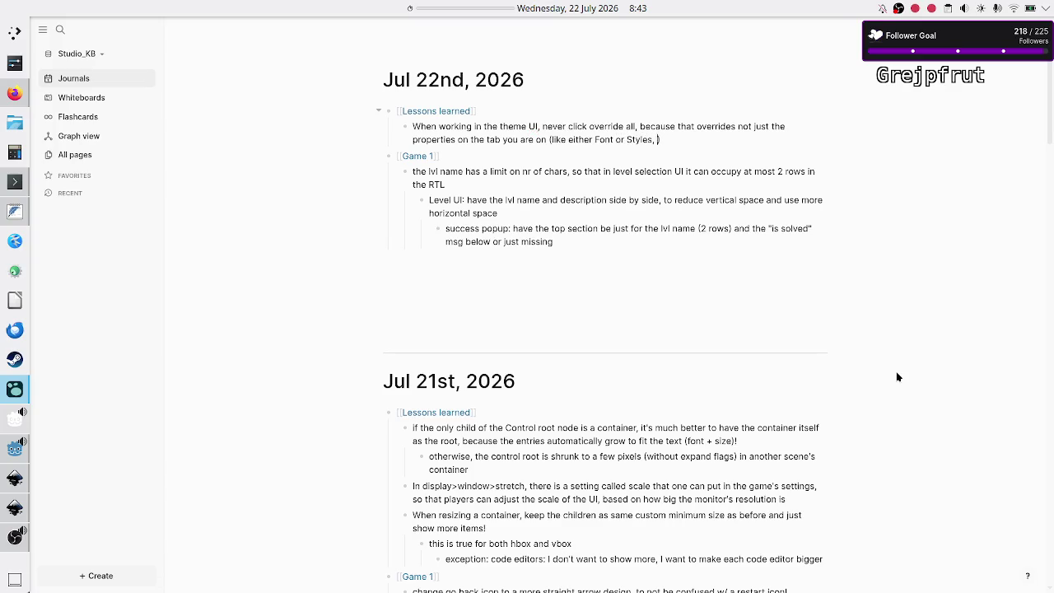
key("BackSpace")
key("BackSpace")
key("BackSpace")
key("BackSpace")
key("BackSpace")
key("BackSpace")
type("Fon")
type("t, Color, ")
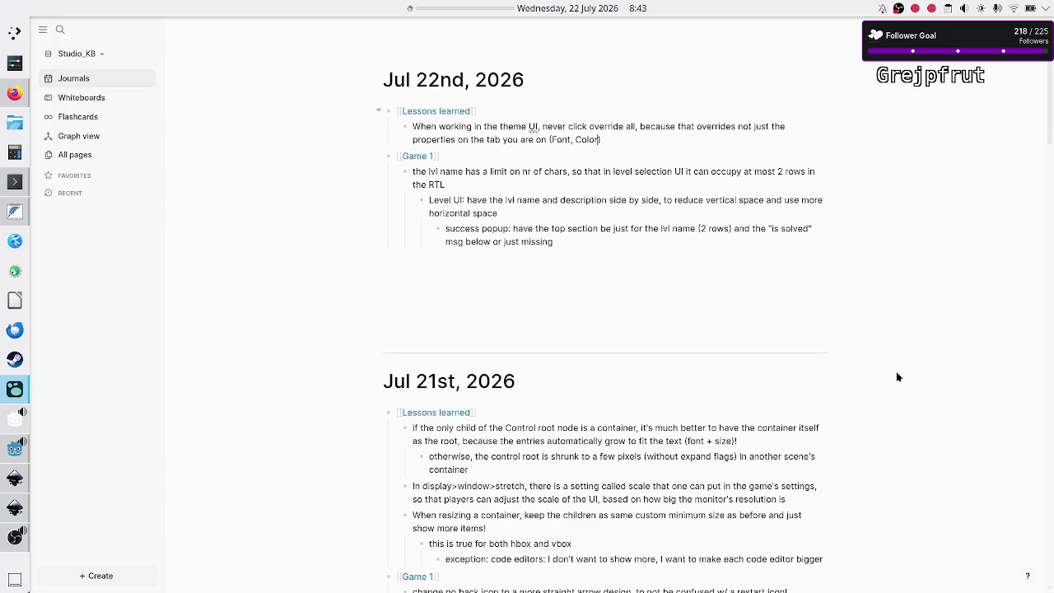
type("Styles, etc")
type(".), ")
type("but all the properties on all the tabs!!!")
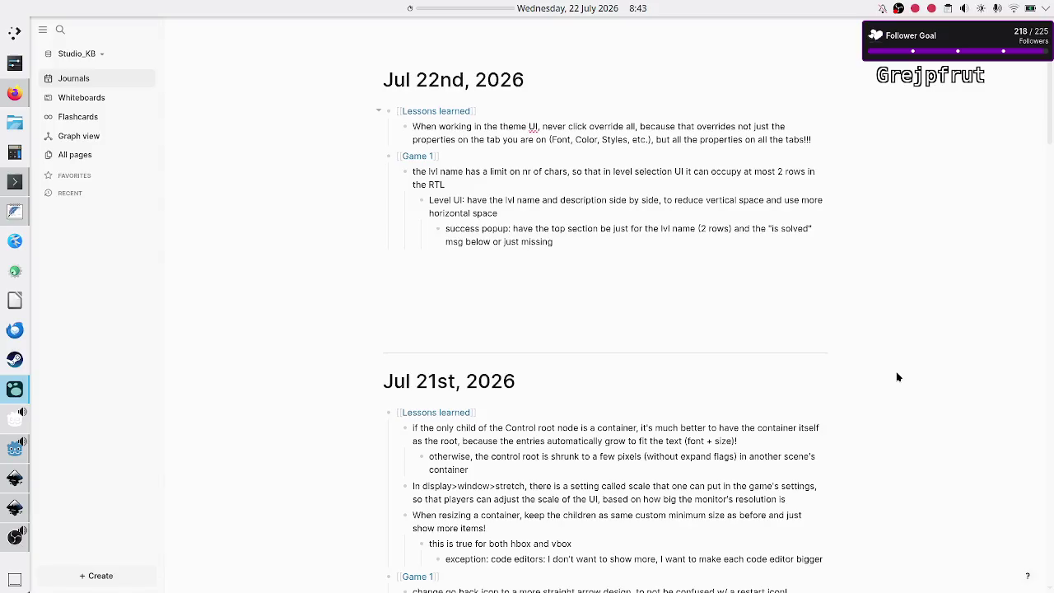
left_click(15, 447)
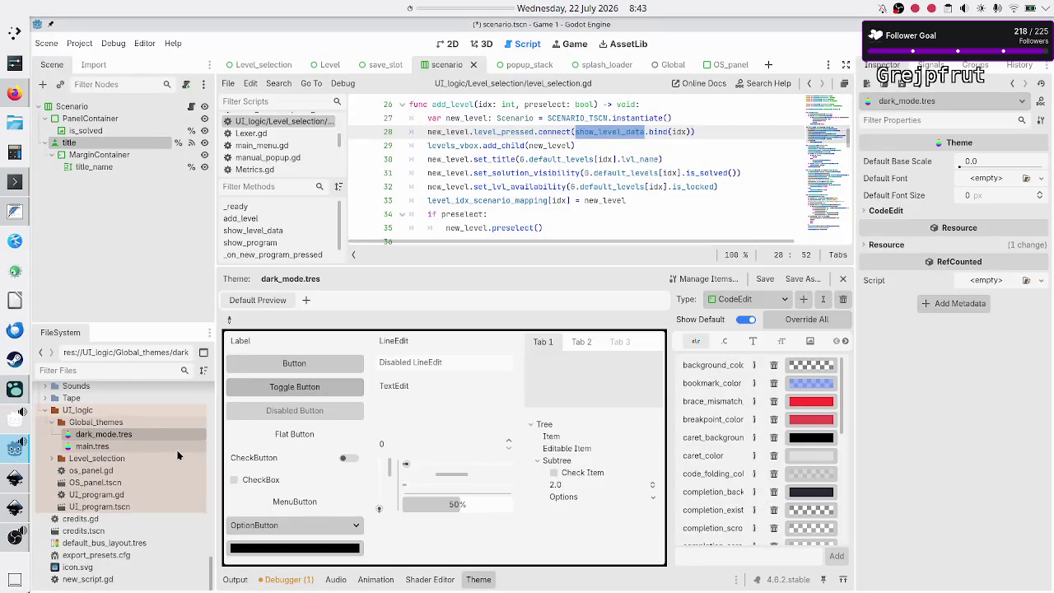
- Open Manage Items for dark_mode.tres and scroll through CodeEdit's overridden items
left_click(707, 278)
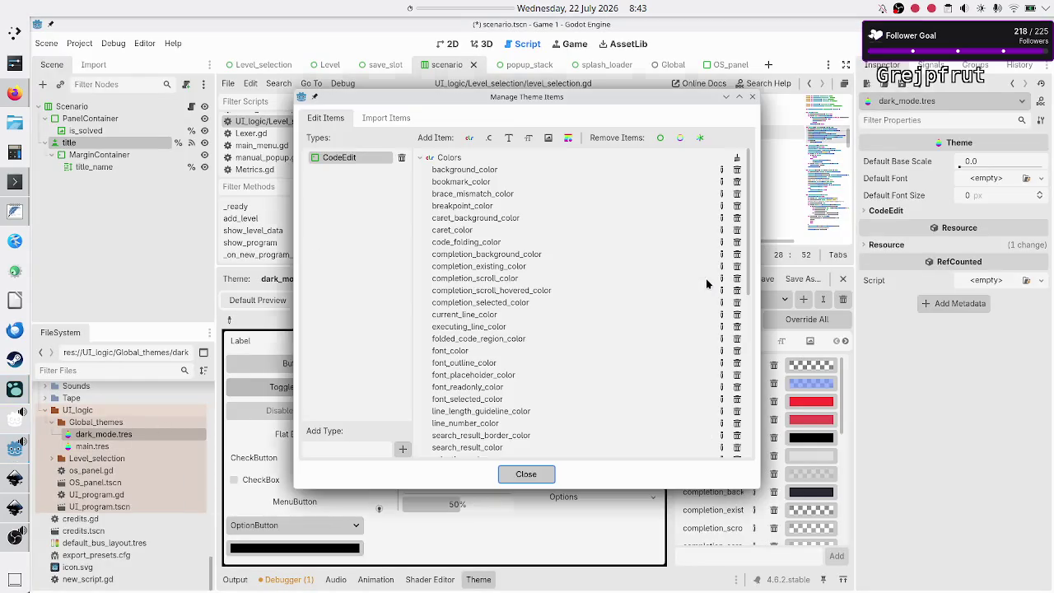
scroll(519, 213, "down", 10)
scroll(519, 214, "up", 5)
scroll(519, 215, "down", 5)
scroll(519, 214, "up", 2)
scroll(519, 214, "down", 2)
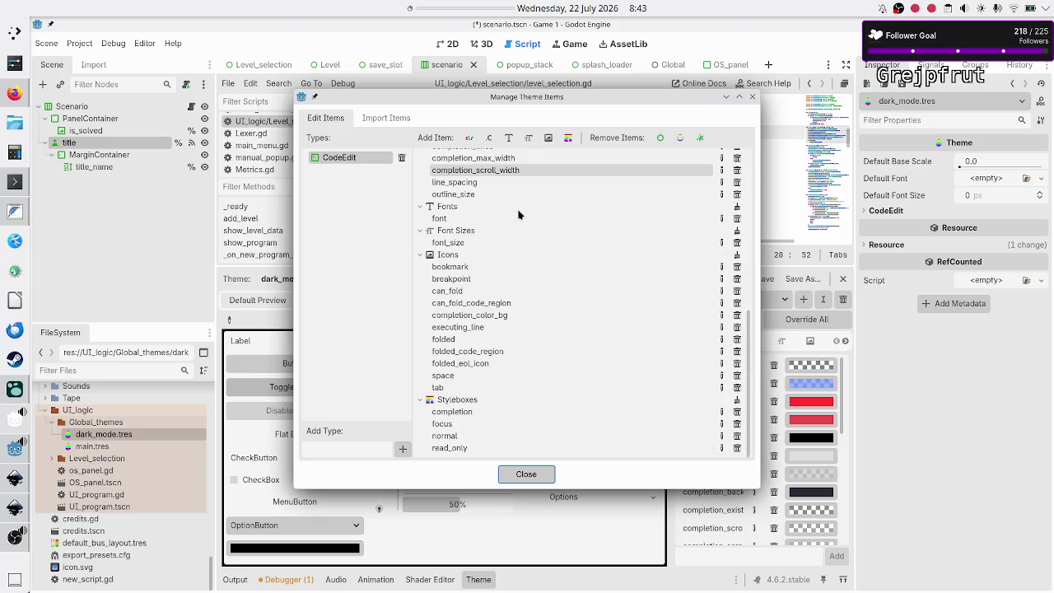
scroll(519, 214, "up", 5)
scroll(519, 214, "down", 5)
scroll(519, 214, "up", 6)
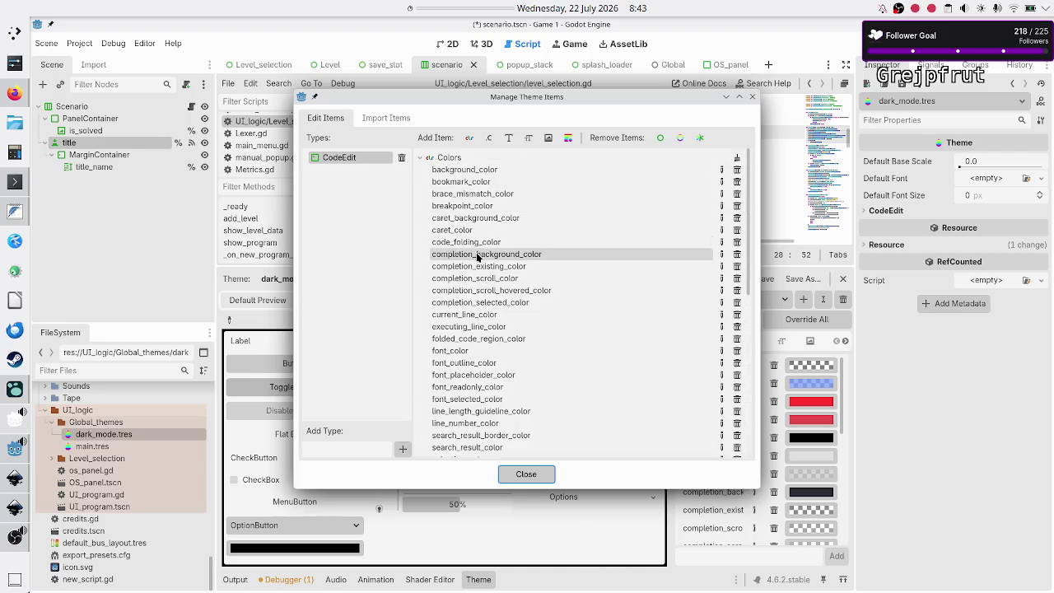
- Delete the CodeEdit type from the theme, then mute the Microphone in OBS
left_click(402, 158)
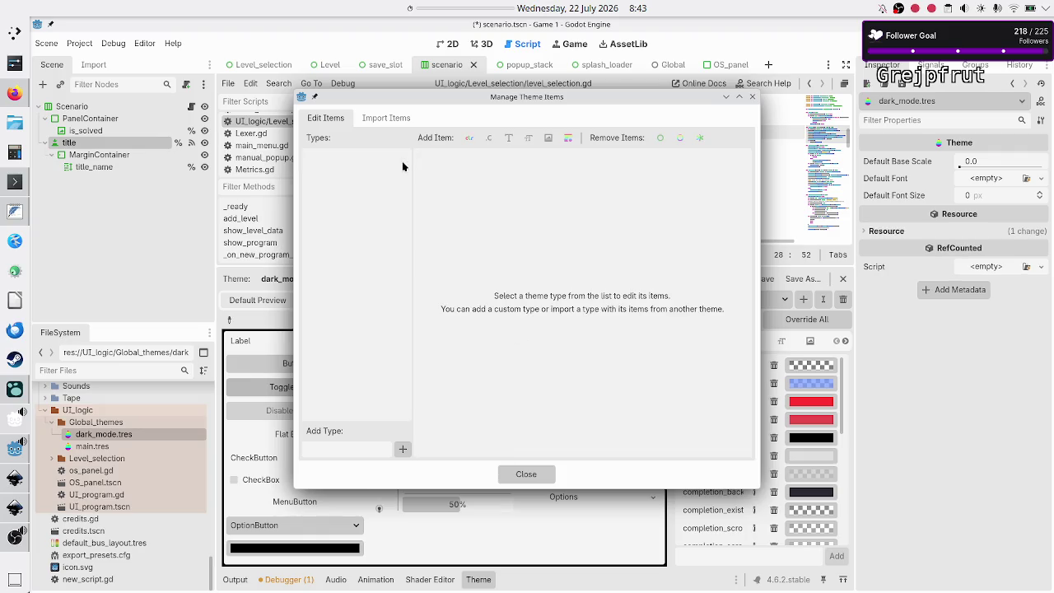
left_click(527, 474)
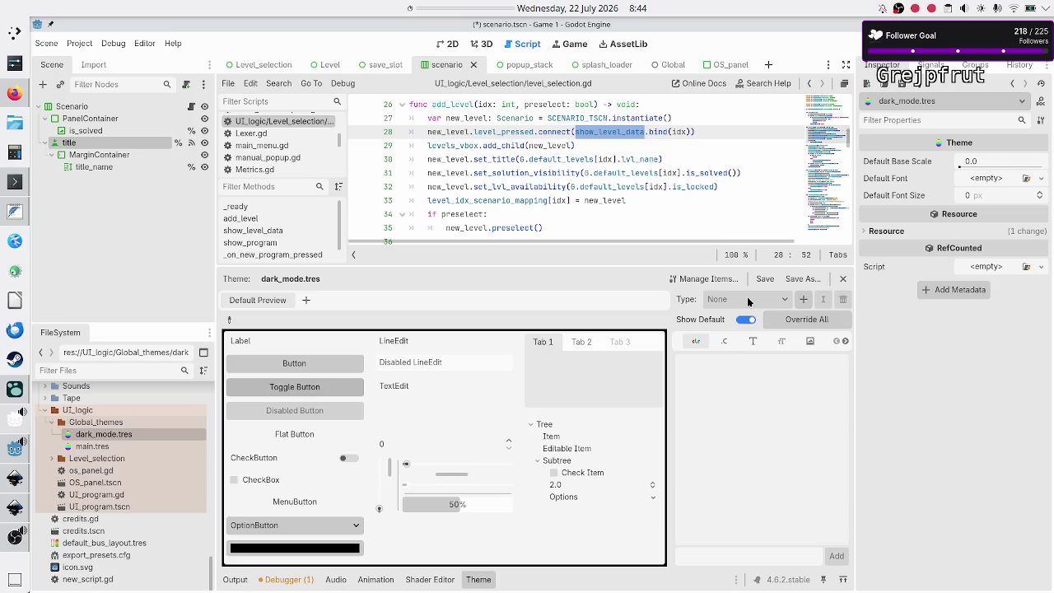
left_click(5, 537)
left_click(359, 491)
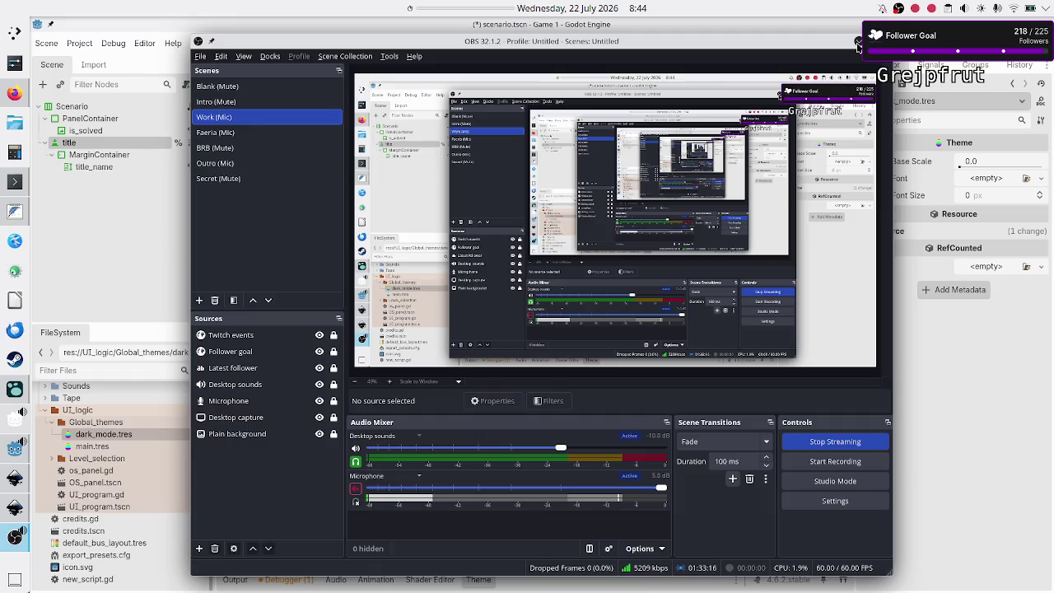
- Minimize OBS Studio to reveal Godot, then start and check a preset countdown on the top-panel timer
left_click(859, 41)
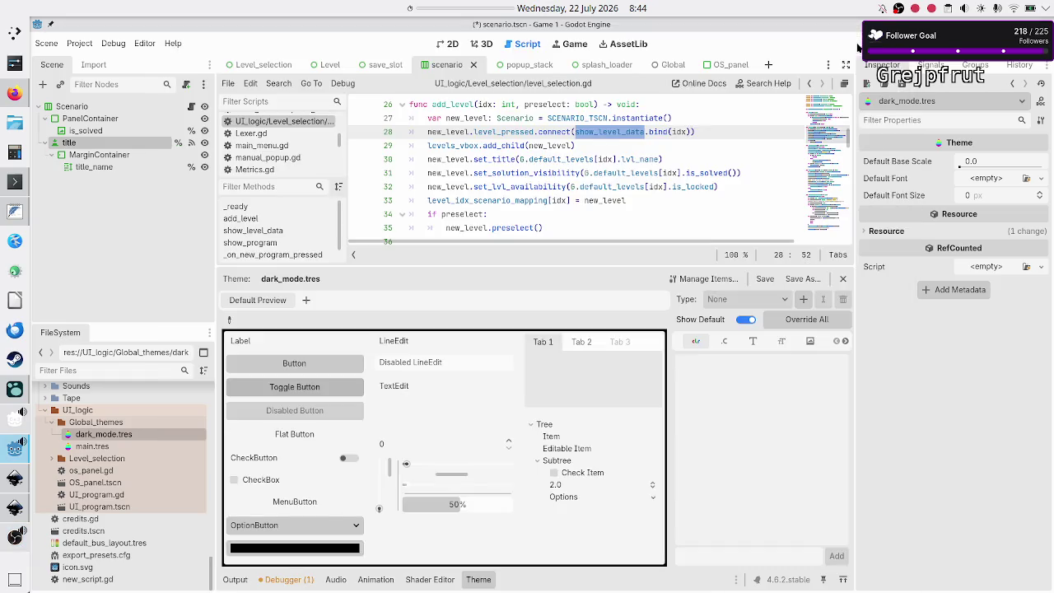
left_click(457, 7)
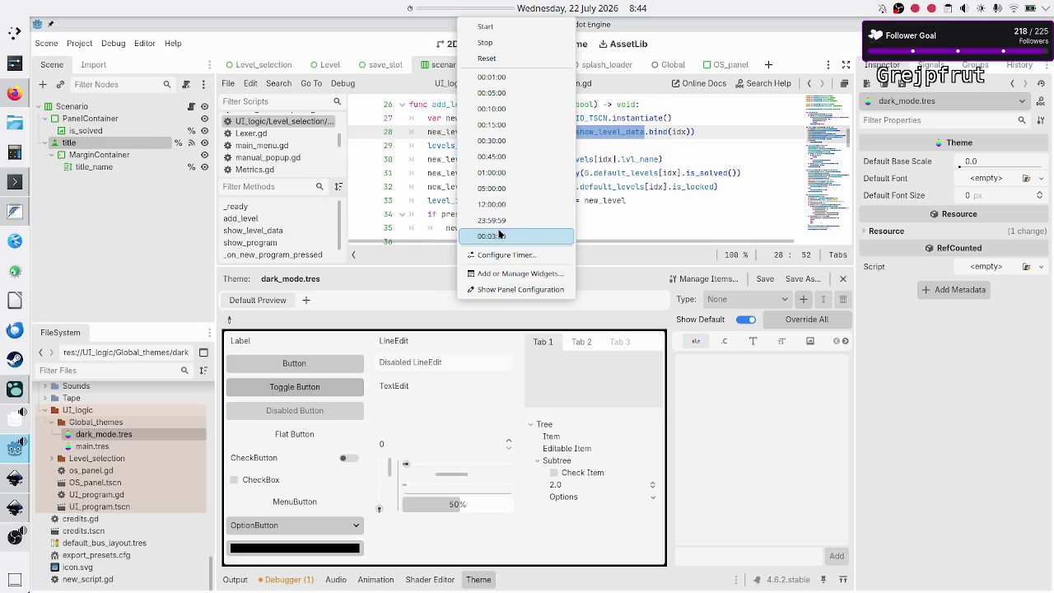
left_click(519, 95)
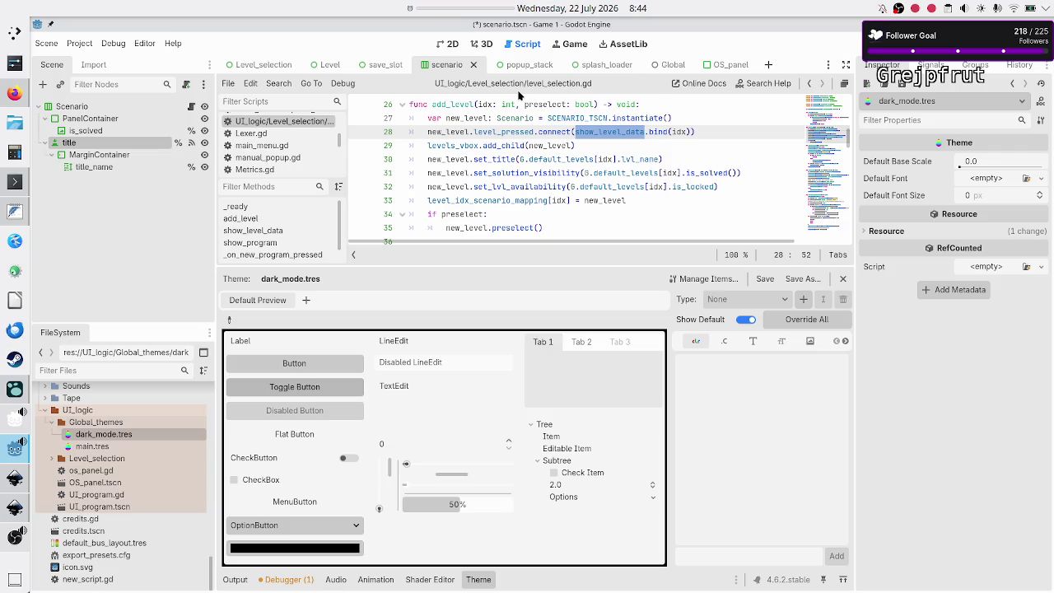
left_click(436, 4)
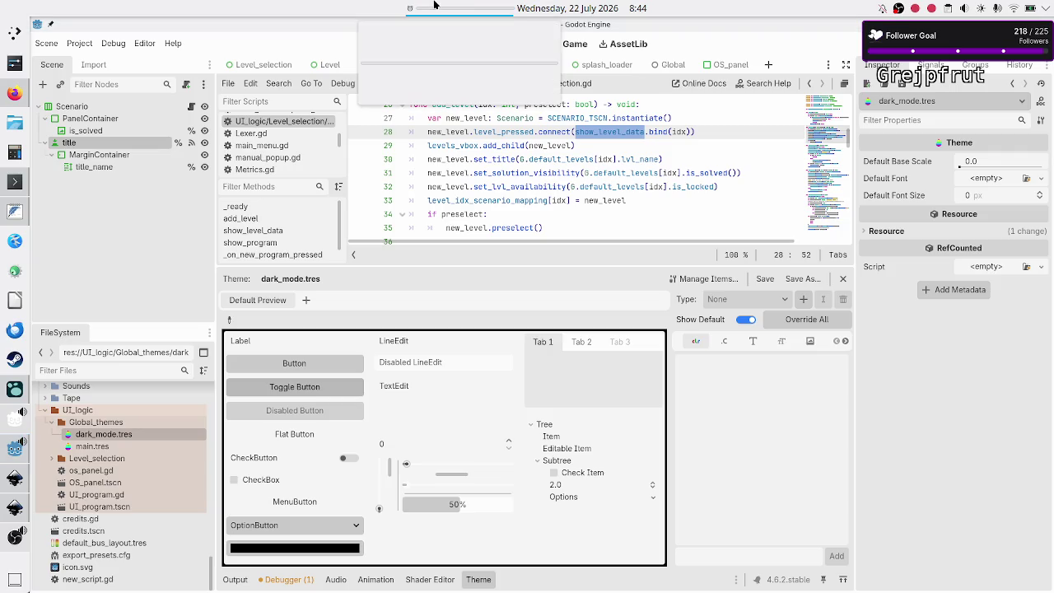
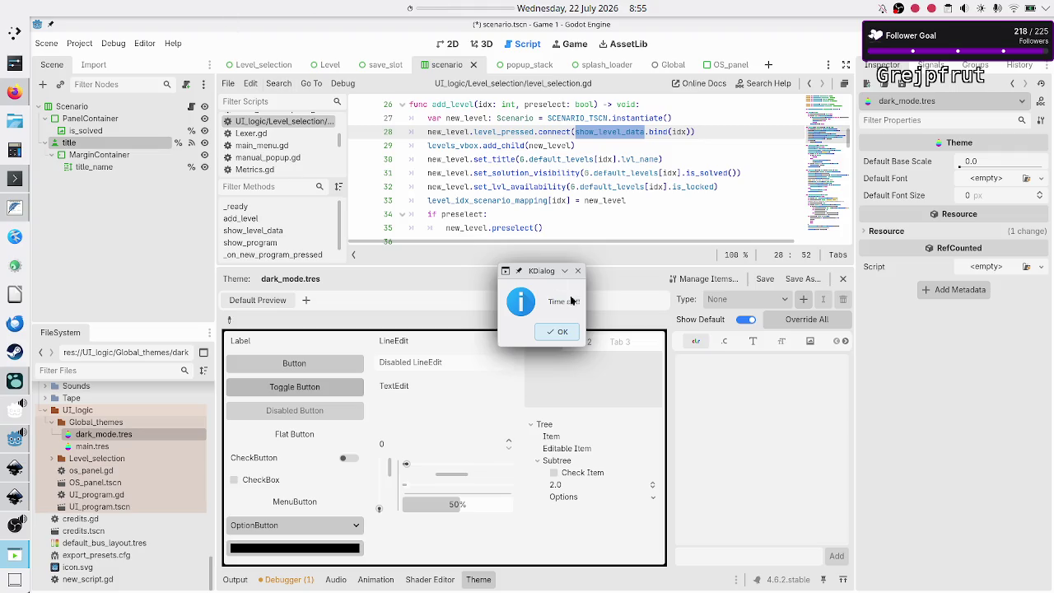
- Dismiss the 'Time out!' alert over the theme editor and bring OBS Studio forward
left_click(563, 332)
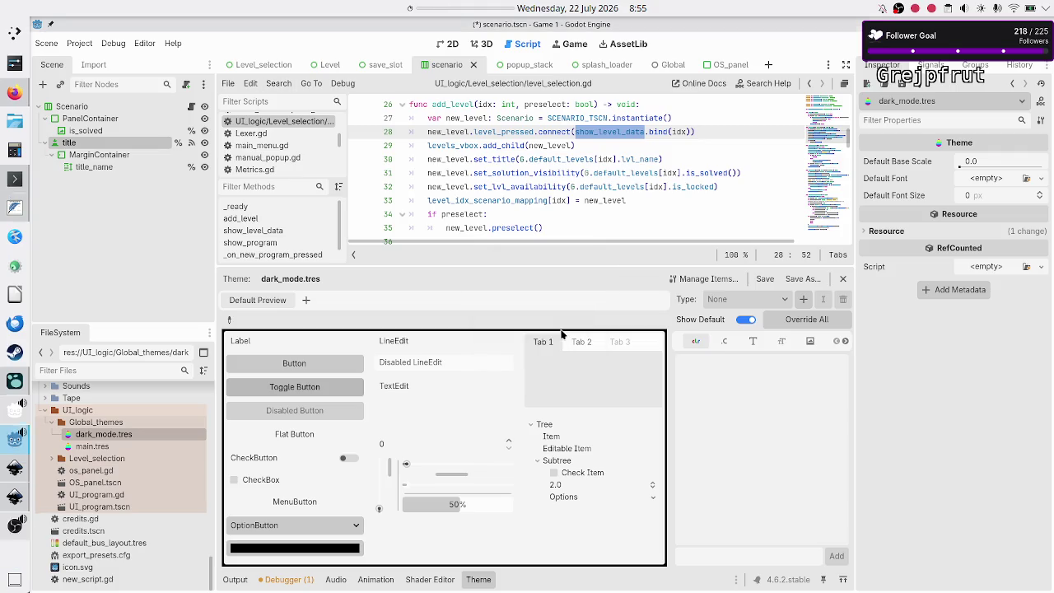
left_click(12, 539)
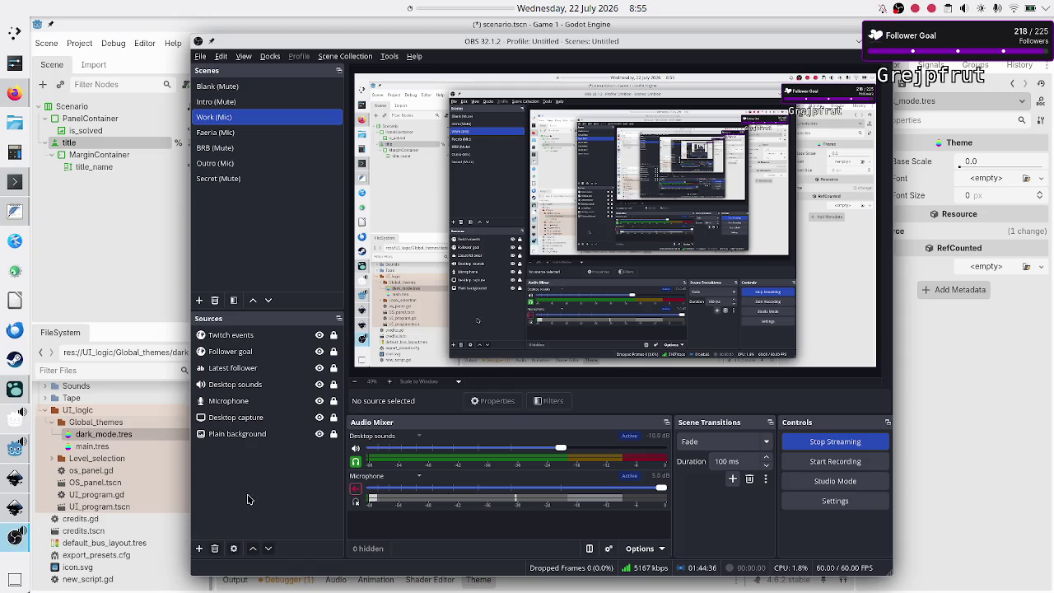
- Unmute the OBS microphone, then close the synonyms search tab and show the browser's Twitch tab
left_click(355, 488)
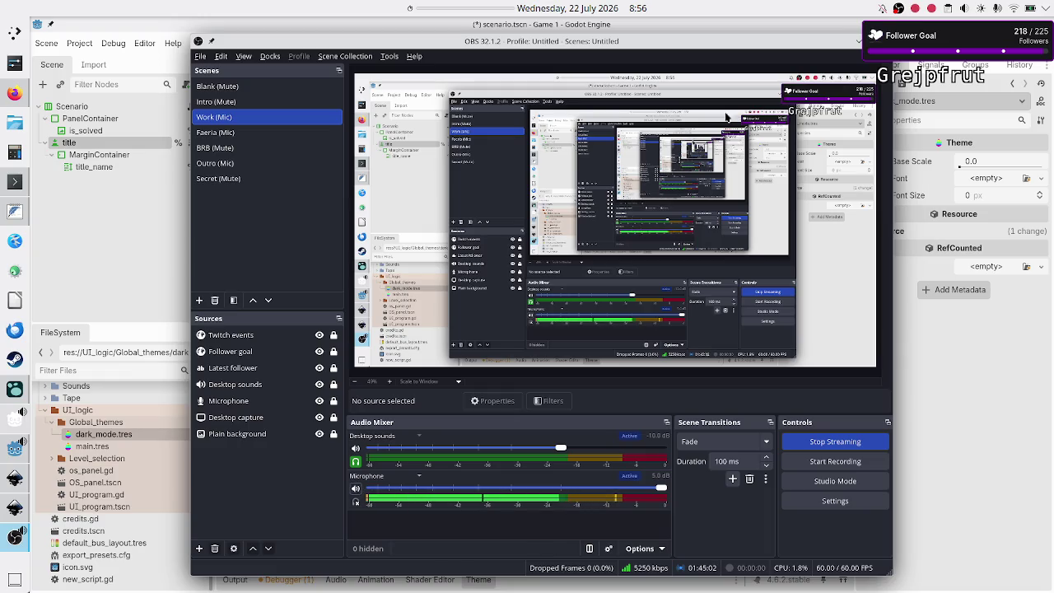
key("alt+Tab")
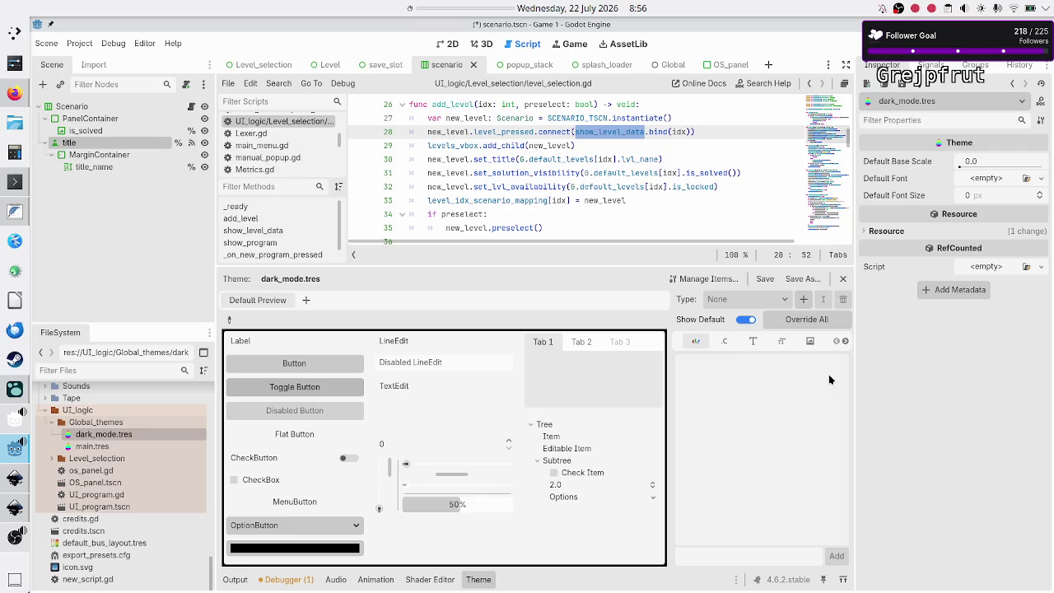
left_click(16, 94)
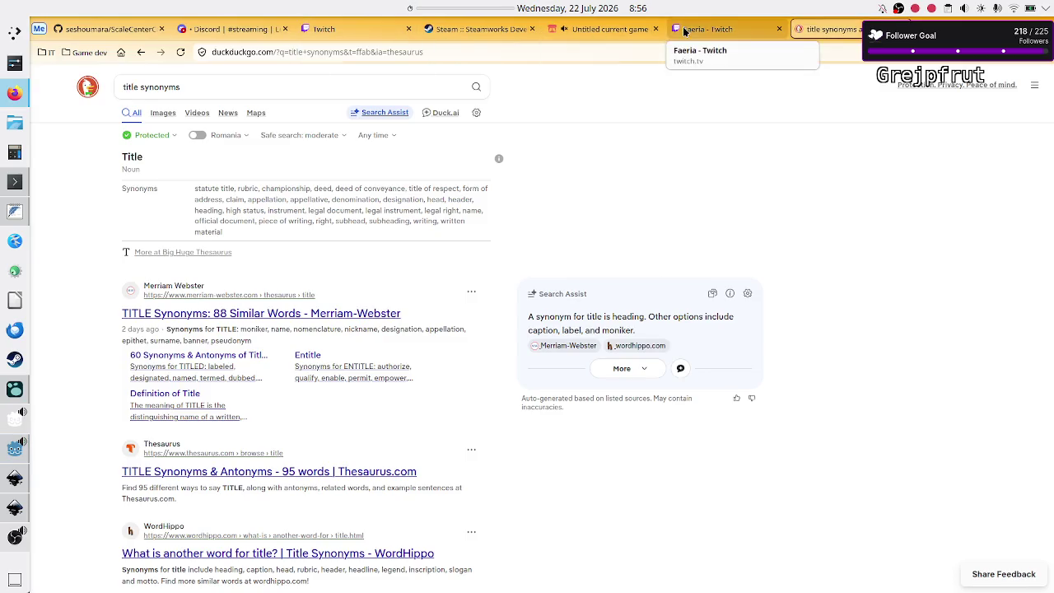
middle_click(860, 31)
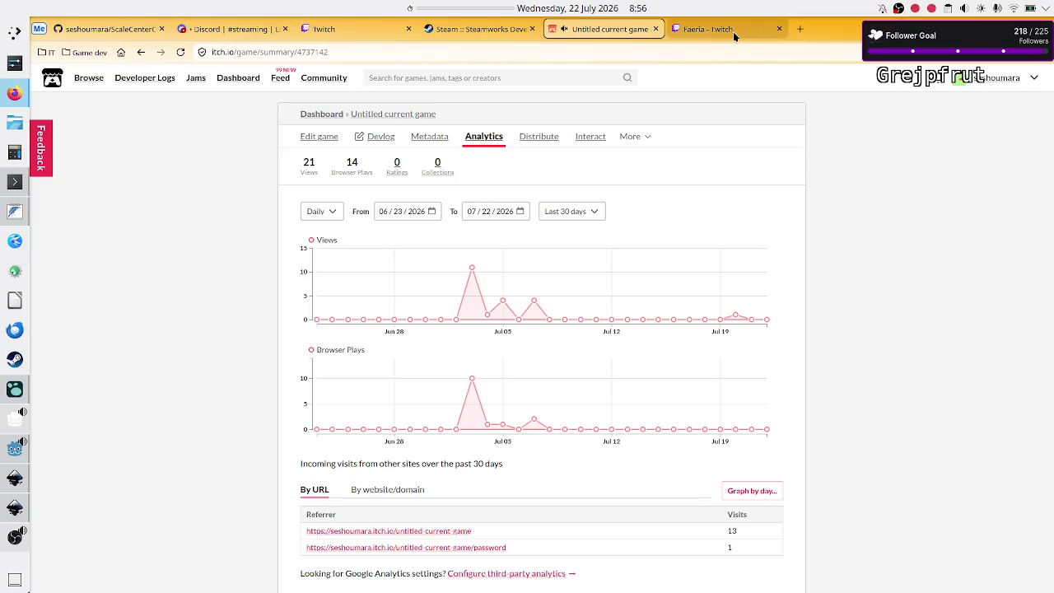
left_click(371, 31)
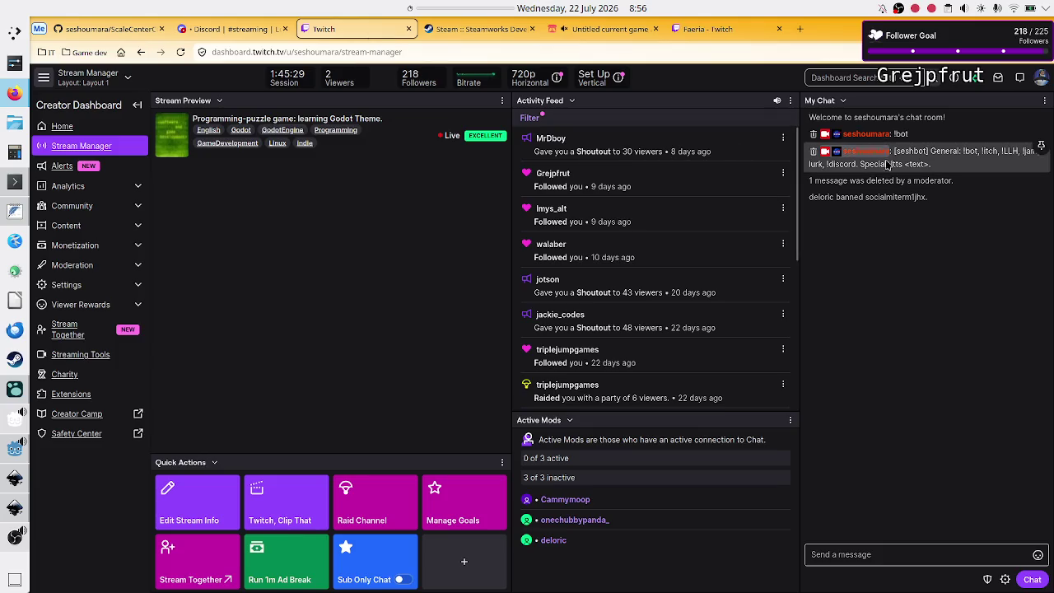
- Review Twitch chat moderation messages, selecting user names and the message box, then return to Godot
double_click(830, 197)
left_click(870, 196)
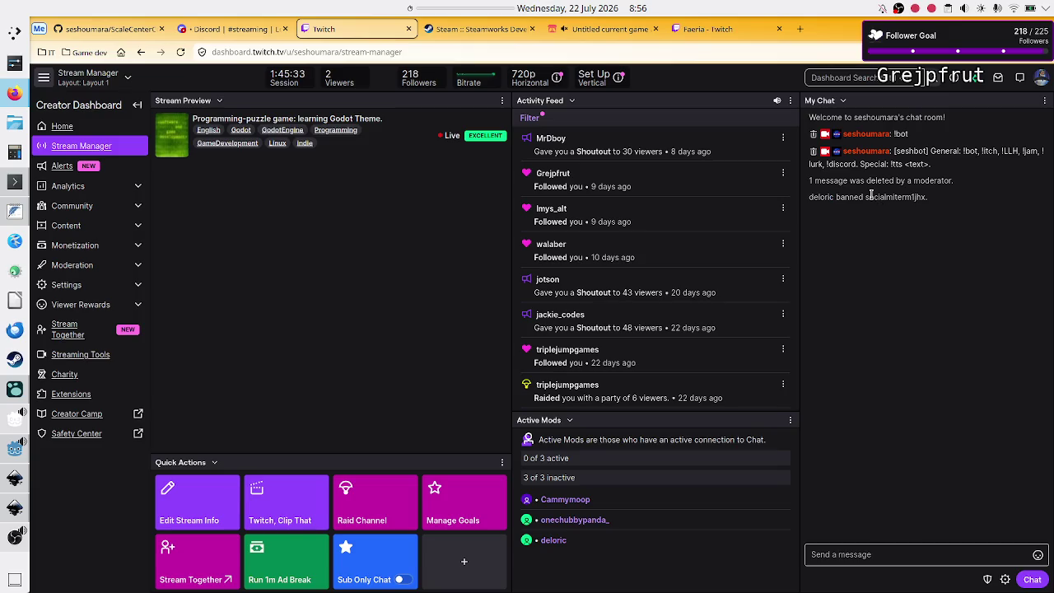
double_click(870, 195)
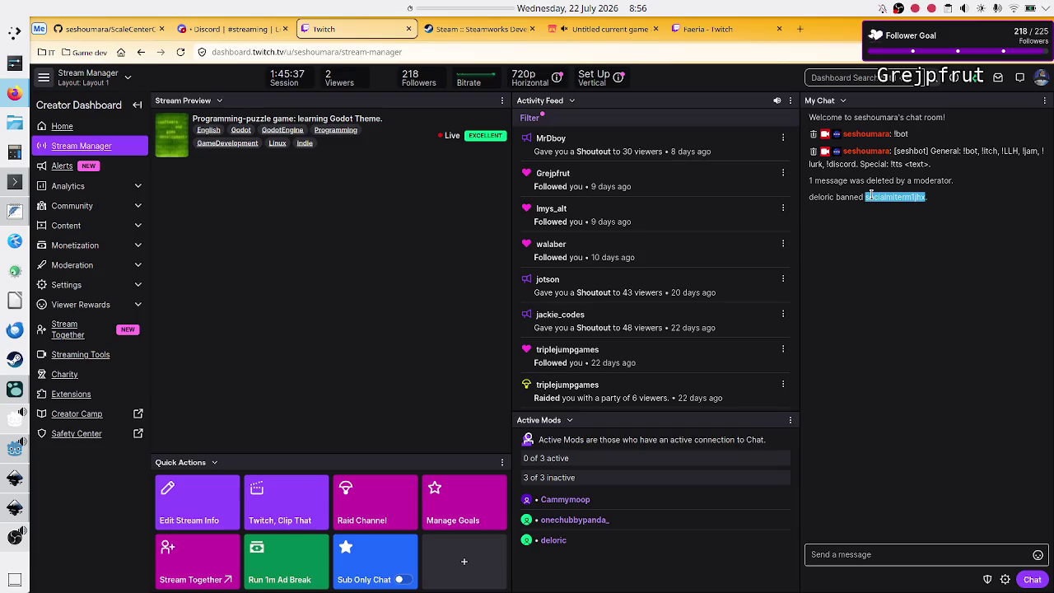
left_click(897, 246)
left_click(868, 554)
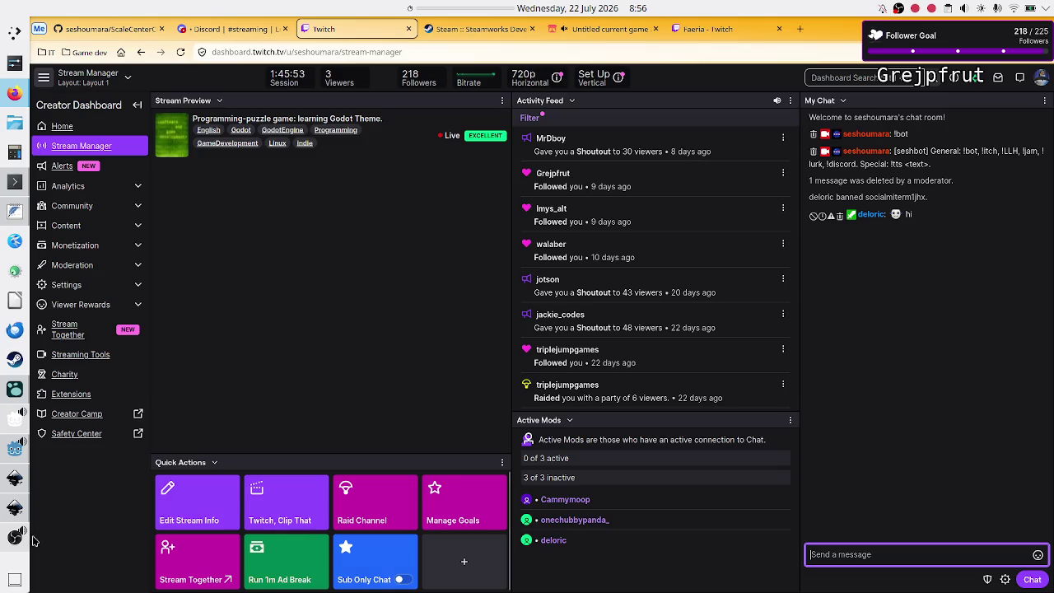
left_click(12, 451)
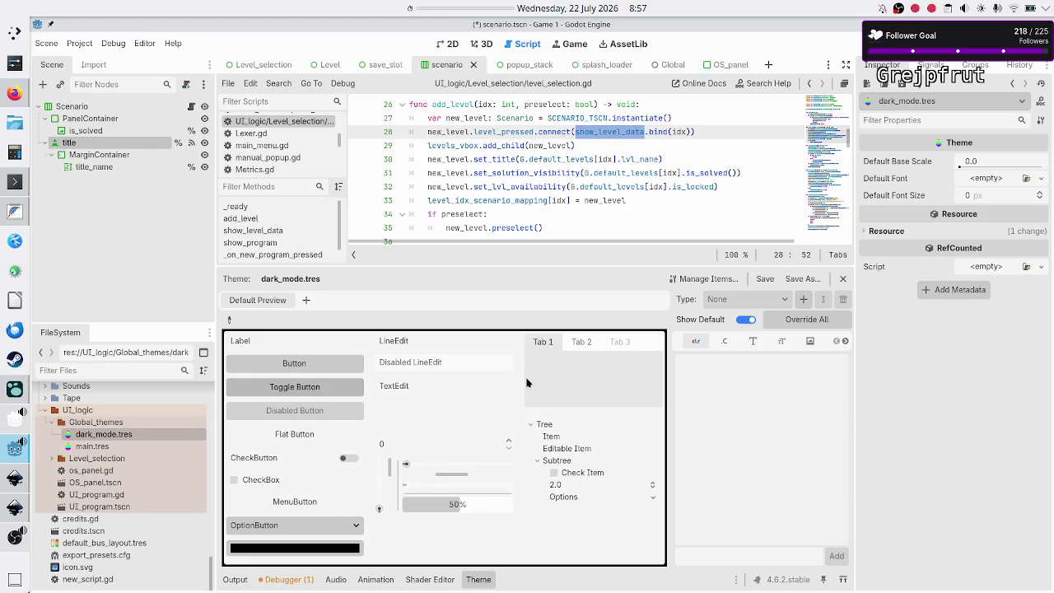
- Add a mistyped 'butt' item type to dark_mode.tres, then delete it
left_click(757, 344)
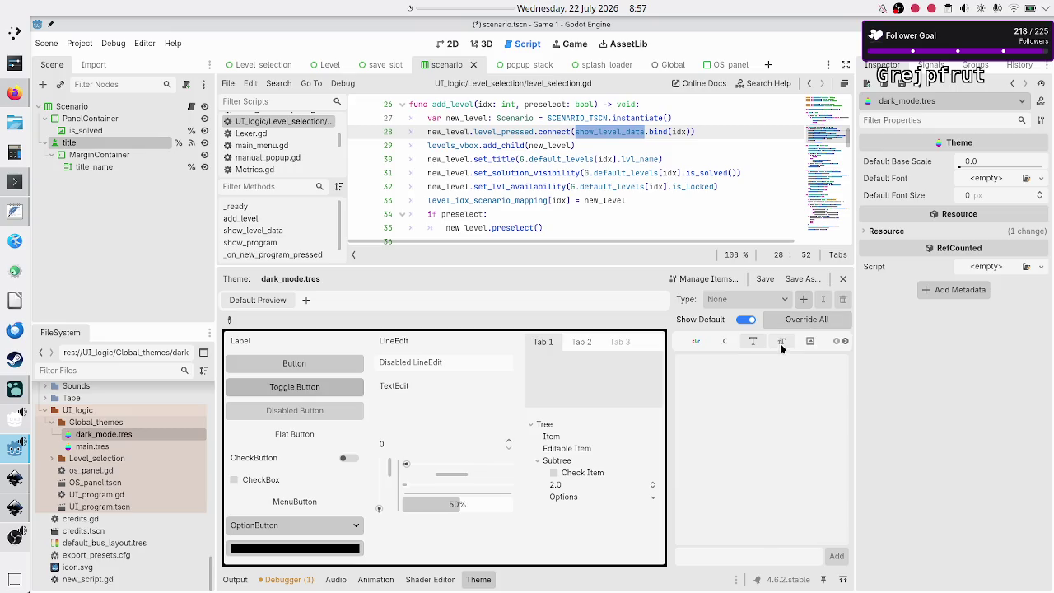
left_click(806, 300)
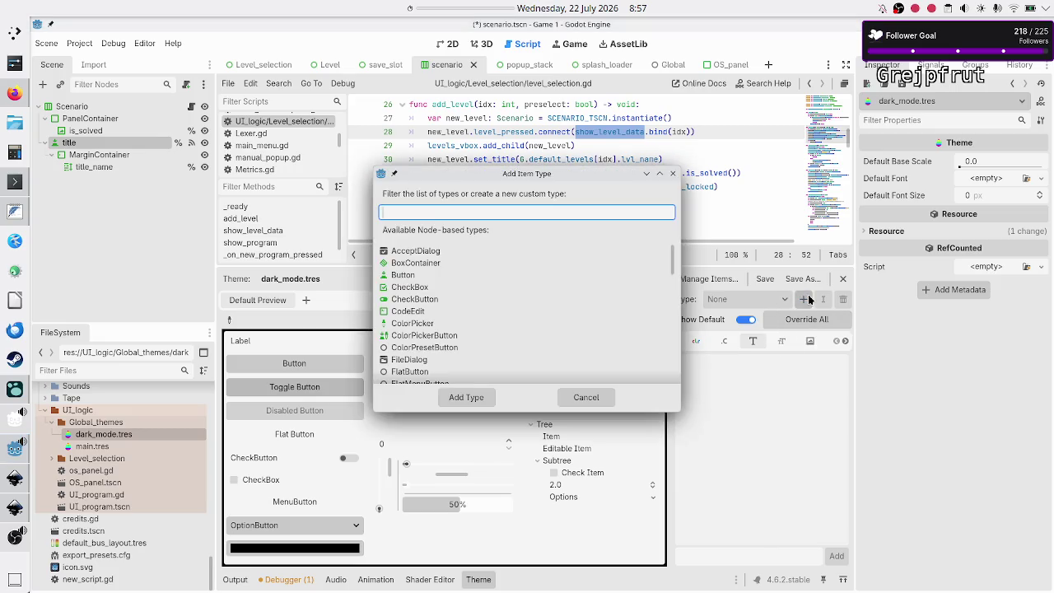
type("butt")
key("Return")
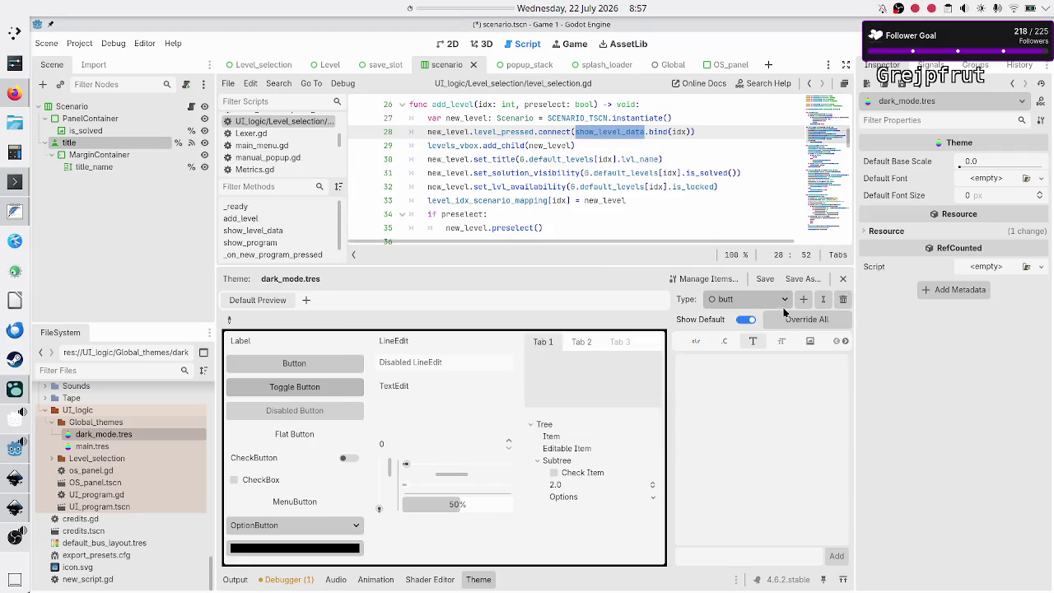
left_click(843, 302)
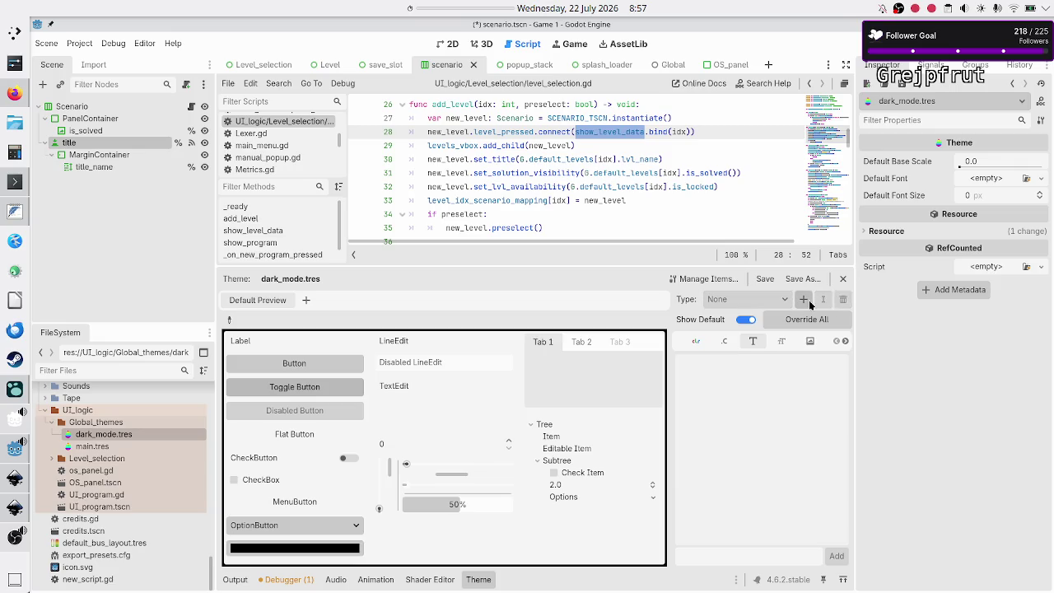
- Add the Button item type to dark_mode.tres from the 'button'-filtered type list
left_click(805, 301)
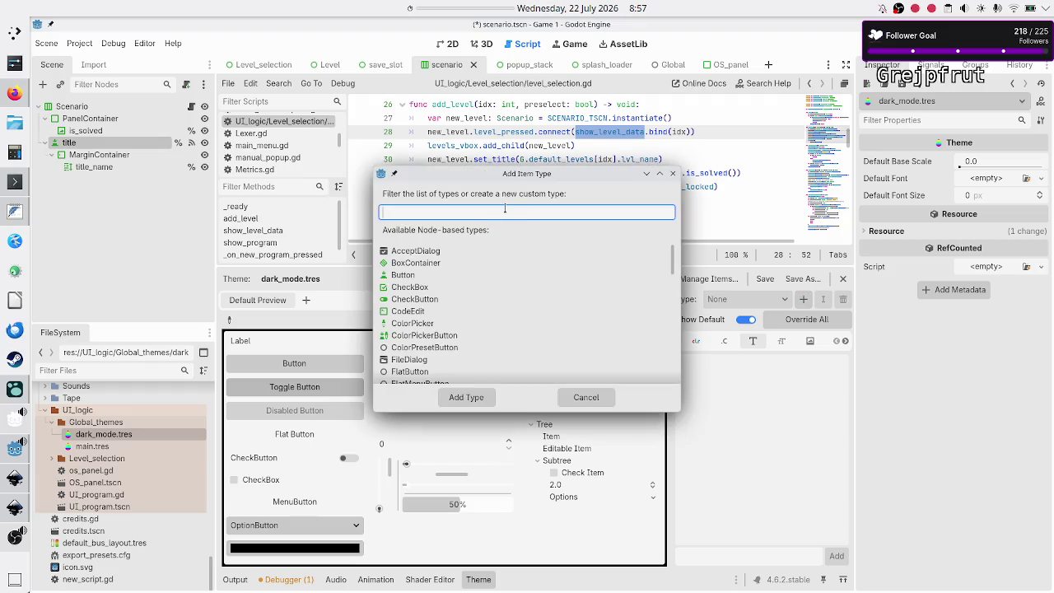
type("button")
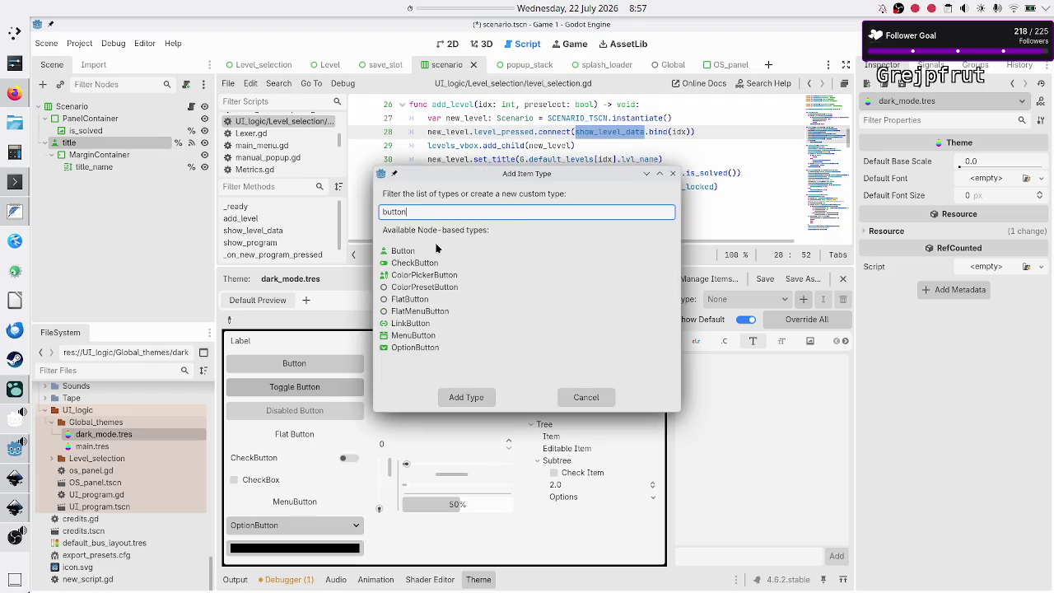
left_click(436, 251)
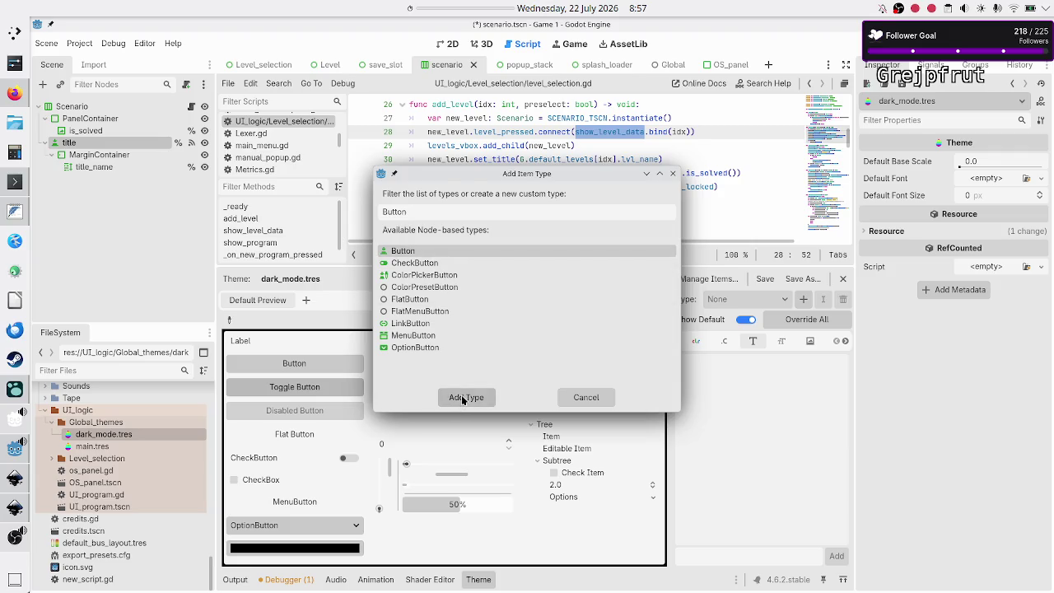
left_click(463, 398)
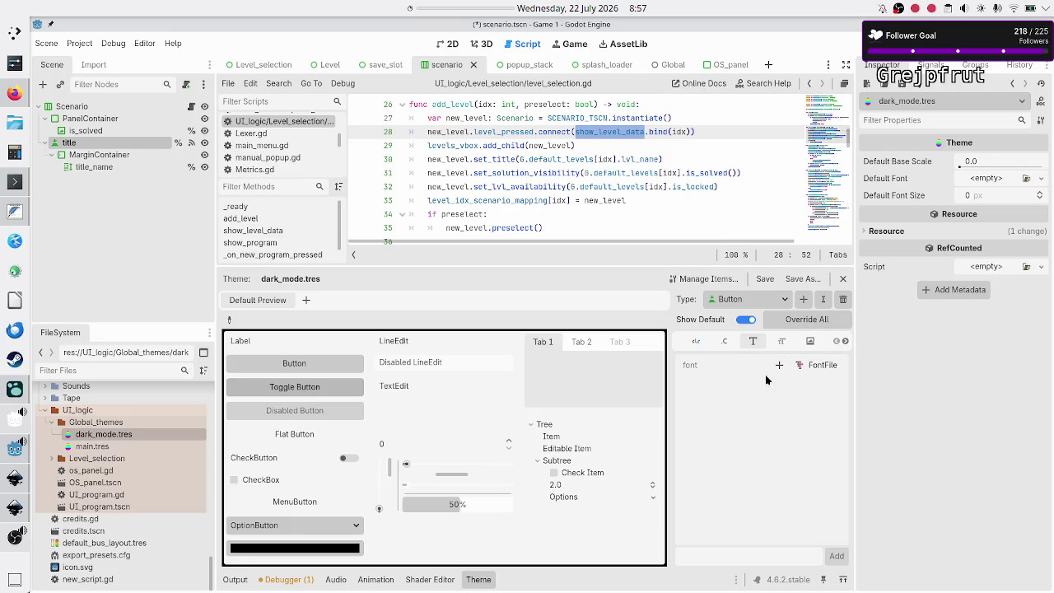
- Review Button's Icon, Color, Constant, Font and Font Size items in dark_mode.tres
left_click(809, 342)
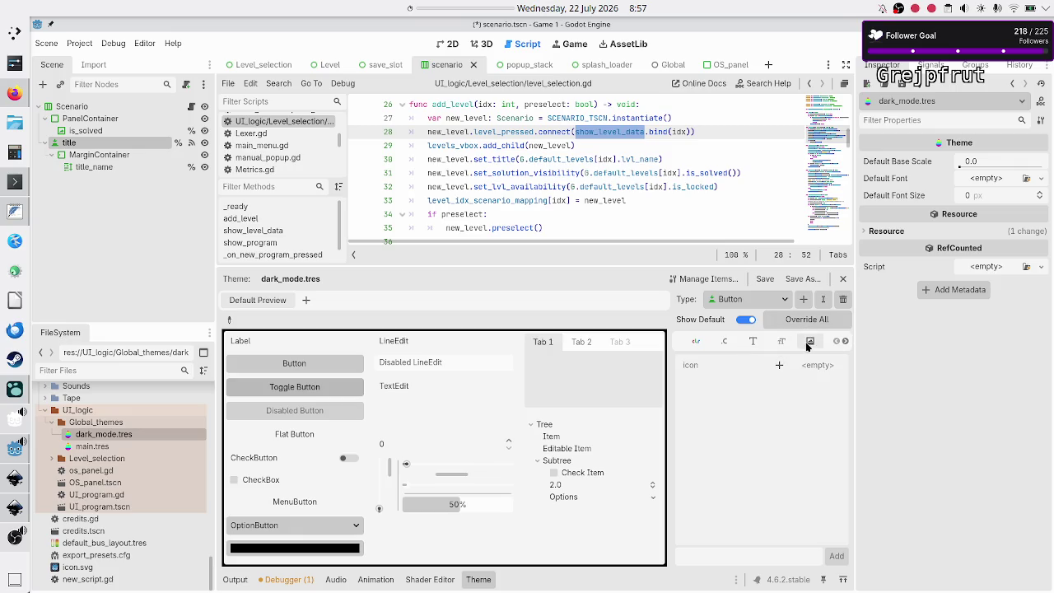
left_click(696, 342)
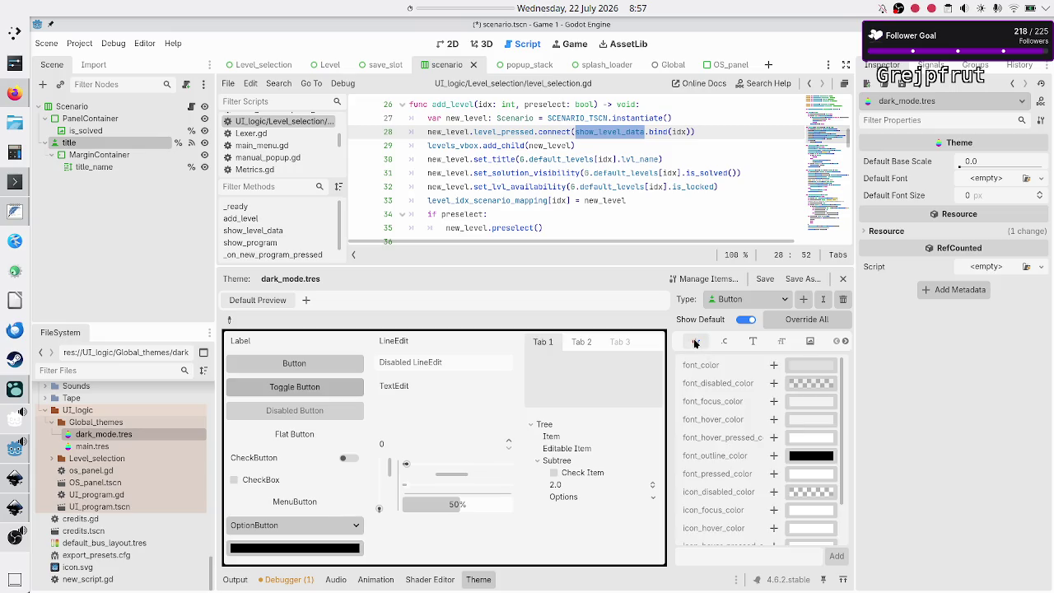
left_click(724, 341)
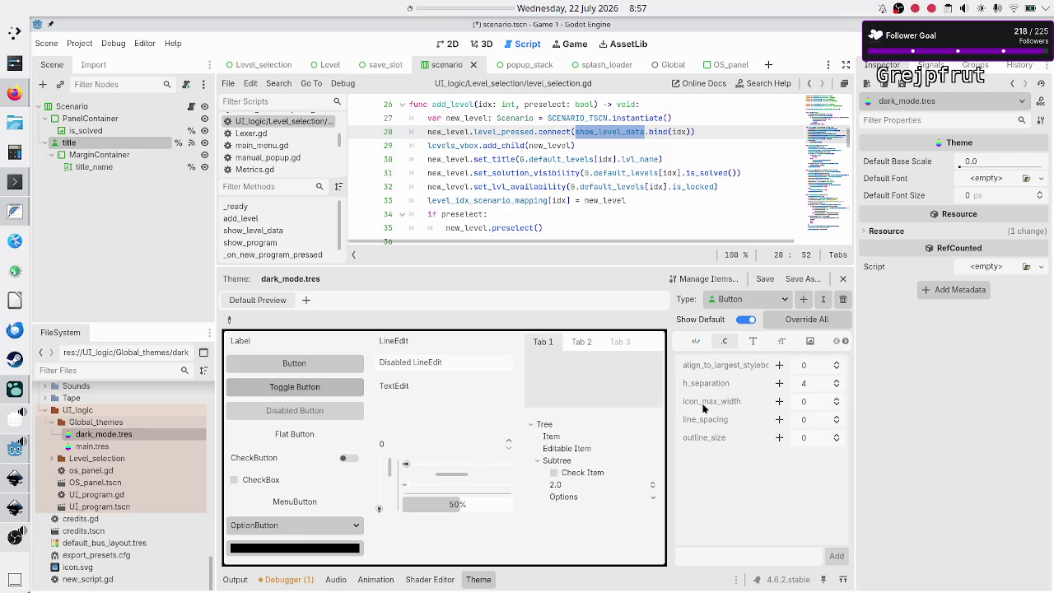
left_click(695, 344)
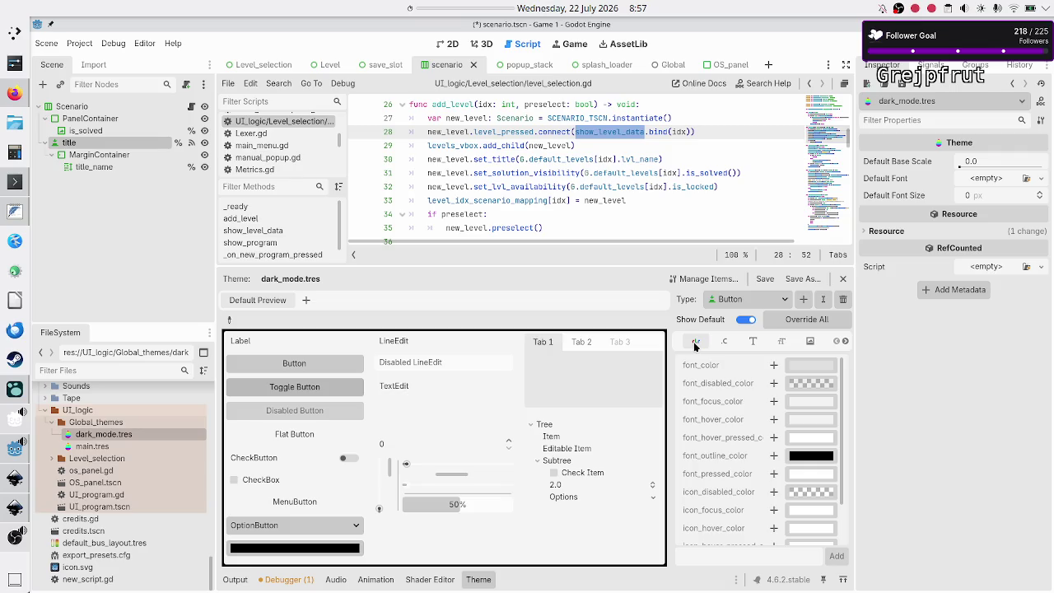
left_click(753, 342)
left_click(780, 344)
left_click(811, 343)
- Show Button's StyleBox items, then open main.tres to see its normal, hover, pressed, focus, disabled styleboxes
left_click(840, 344)
left_click(843, 344)
left_click(781, 343)
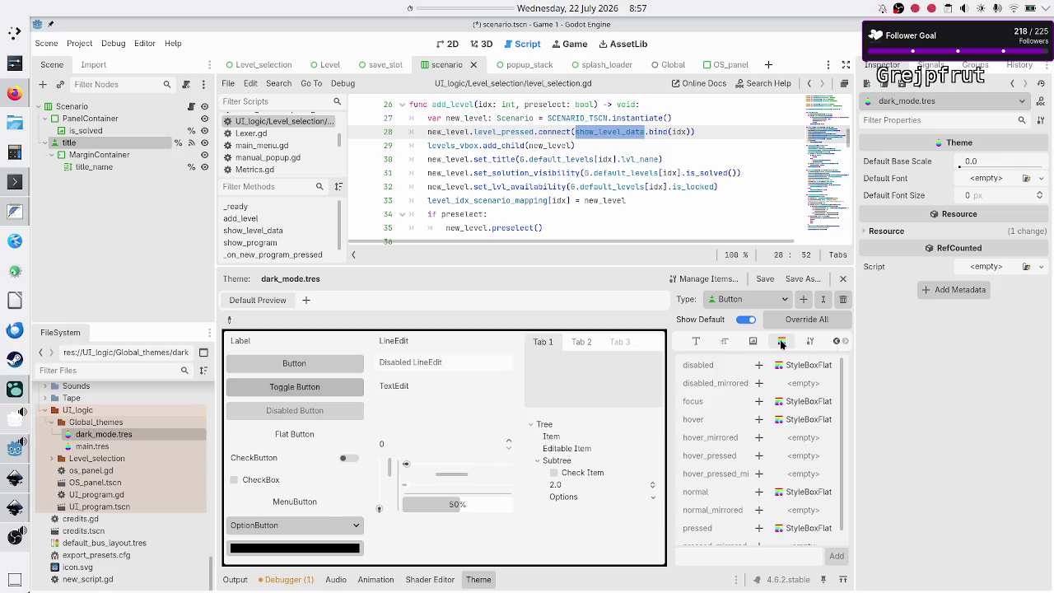
scroll(763, 454, "down", 1)
scroll(762, 454, "up", 1)
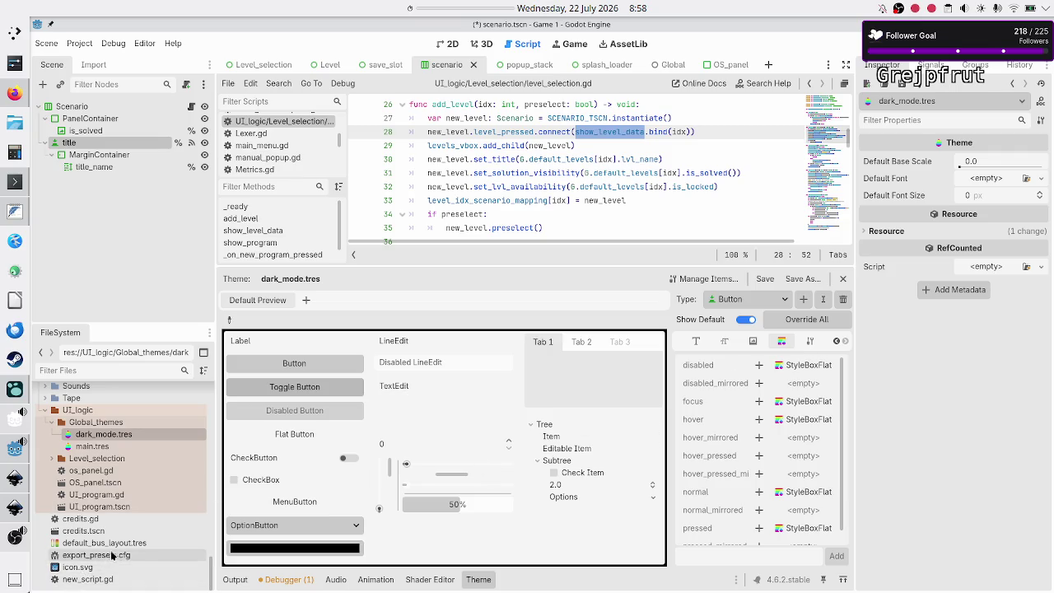
double_click(108, 447)
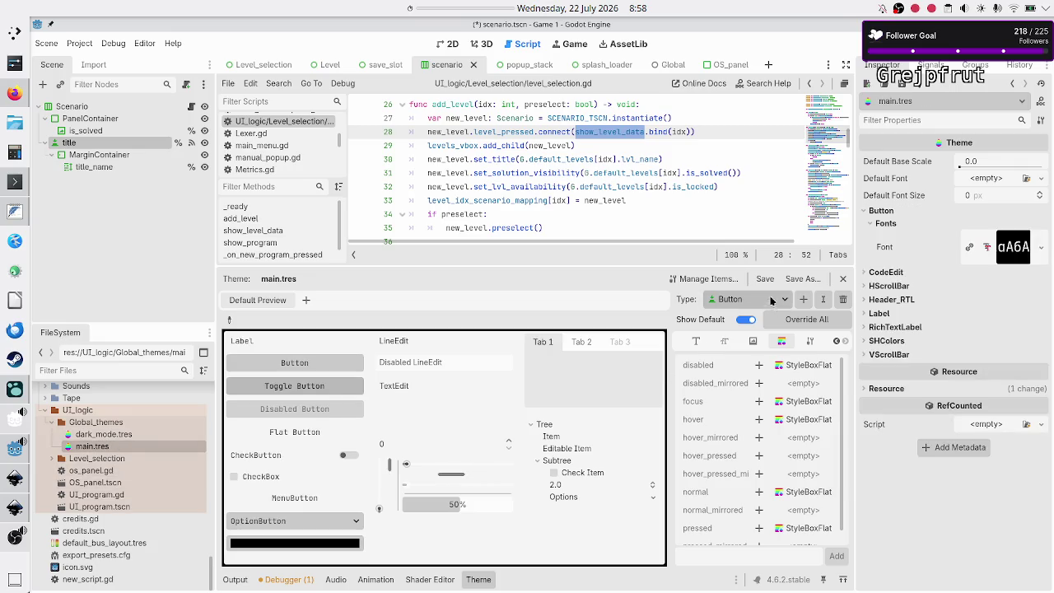
- Inspect CodeEdit's colour items in main.tres's Manage Theme Items, then switch to Inkscape
left_click(709, 278)
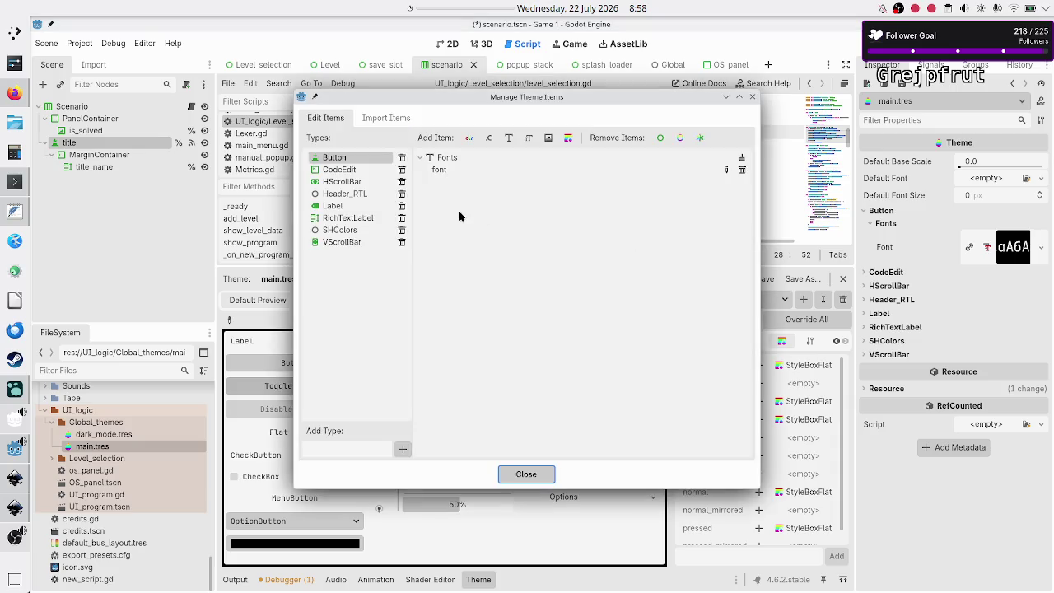
left_click(339, 170)
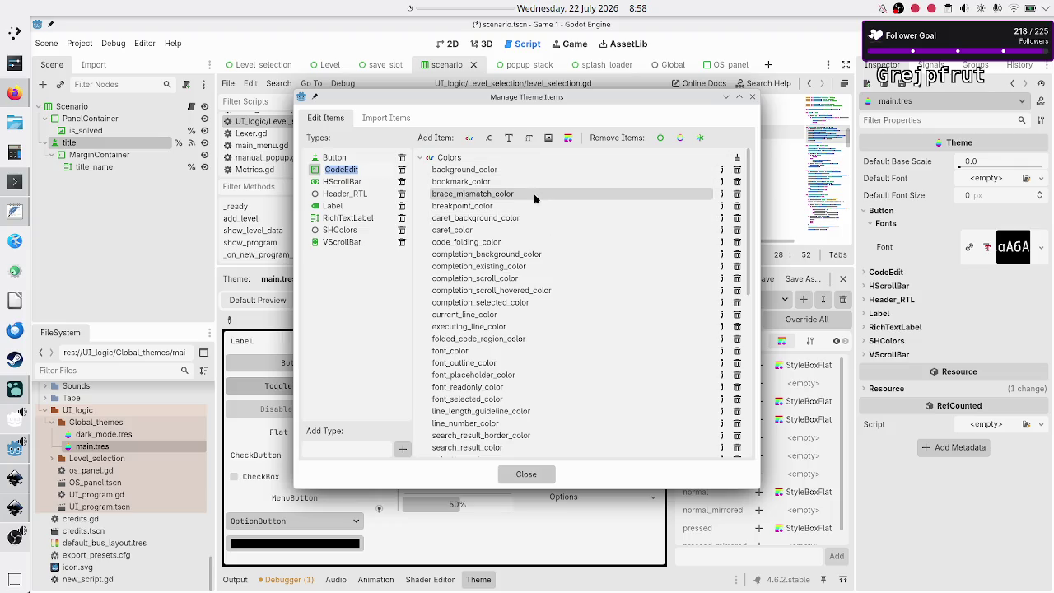
scroll(534, 194, "down", 10)
scroll(534, 198, "up", 10)
scroll(533, 198, "up", 2)
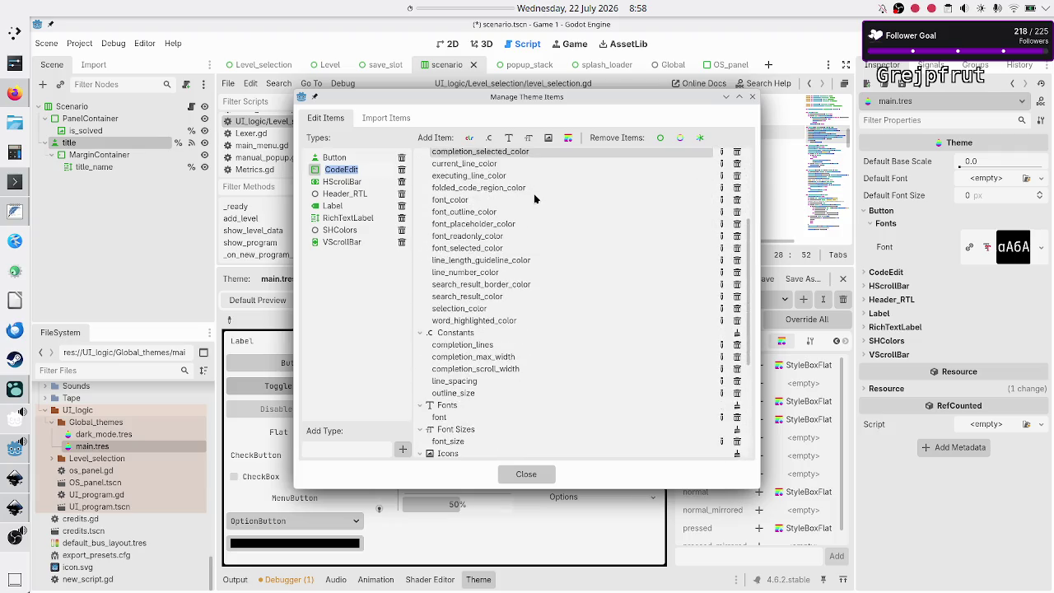
left_click(338, 170)
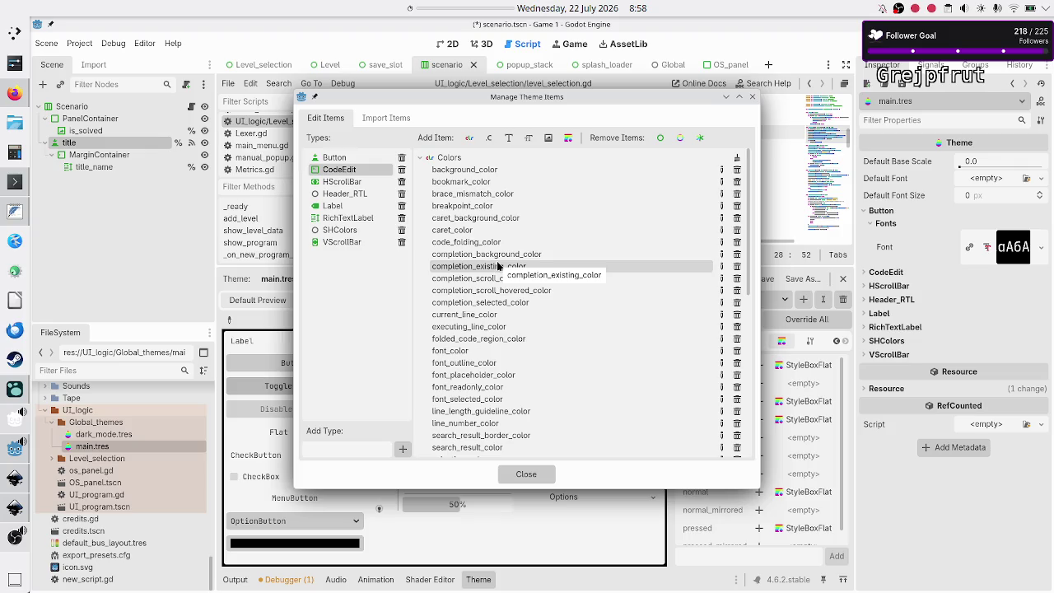
left_click(14, 511)
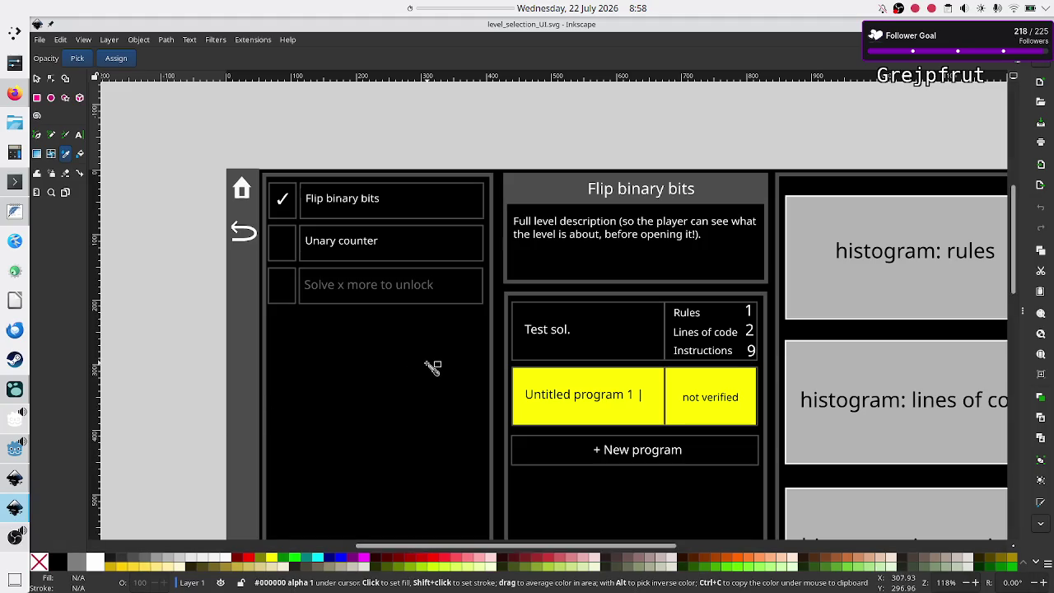
- Pan around the level_selection_UI.svg mockup in Inkscape, then return to Godot
scroll(432, 367, "down", 5)
scroll(432, 367, "up", 5)
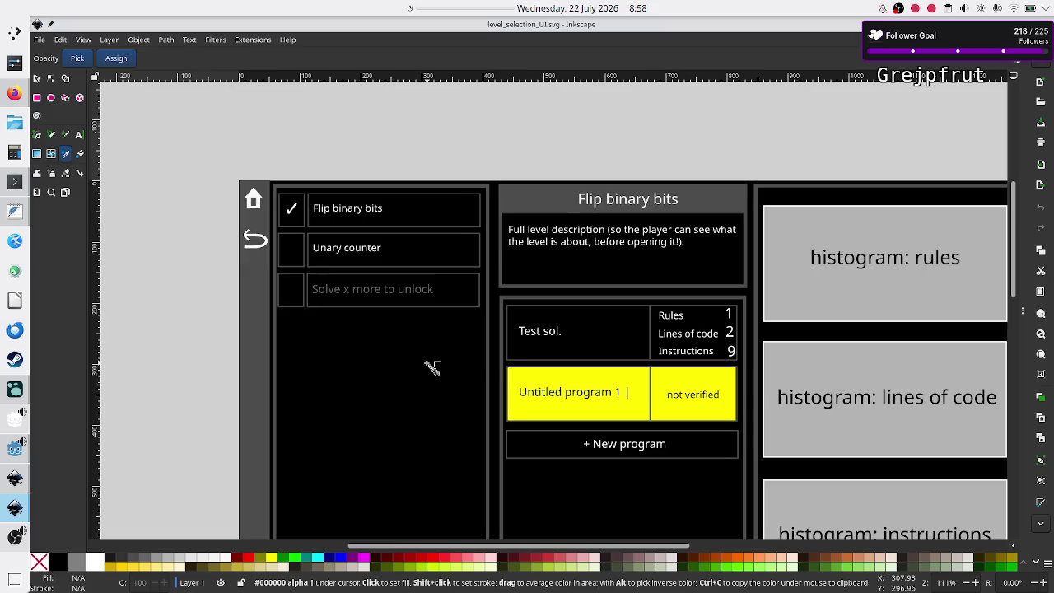
scroll(432, 367, "right", 5)
scroll(432, 367, "left", 4)
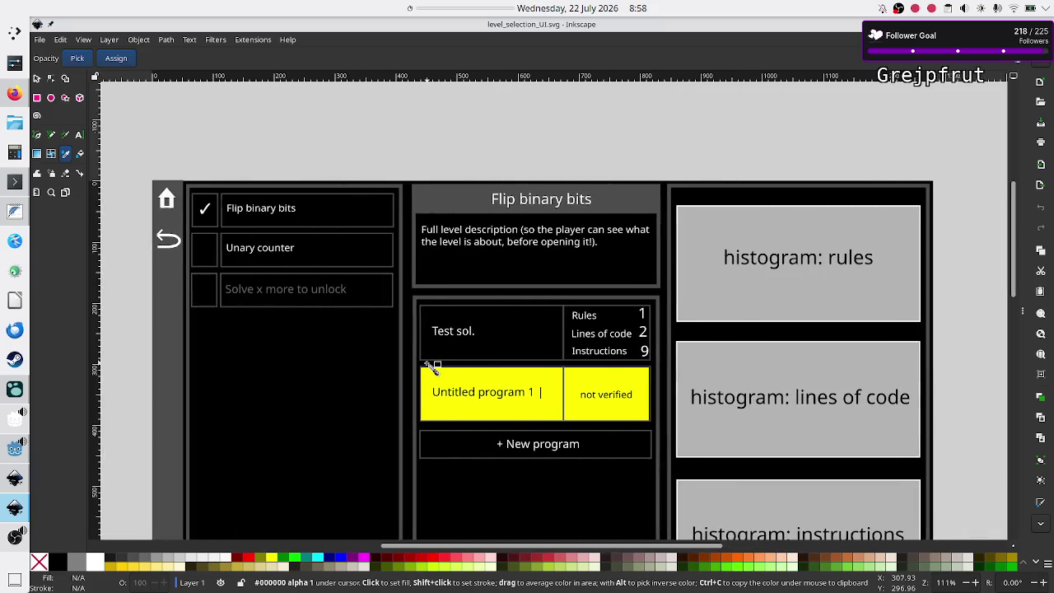
scroll(433, 367, "down", 3)
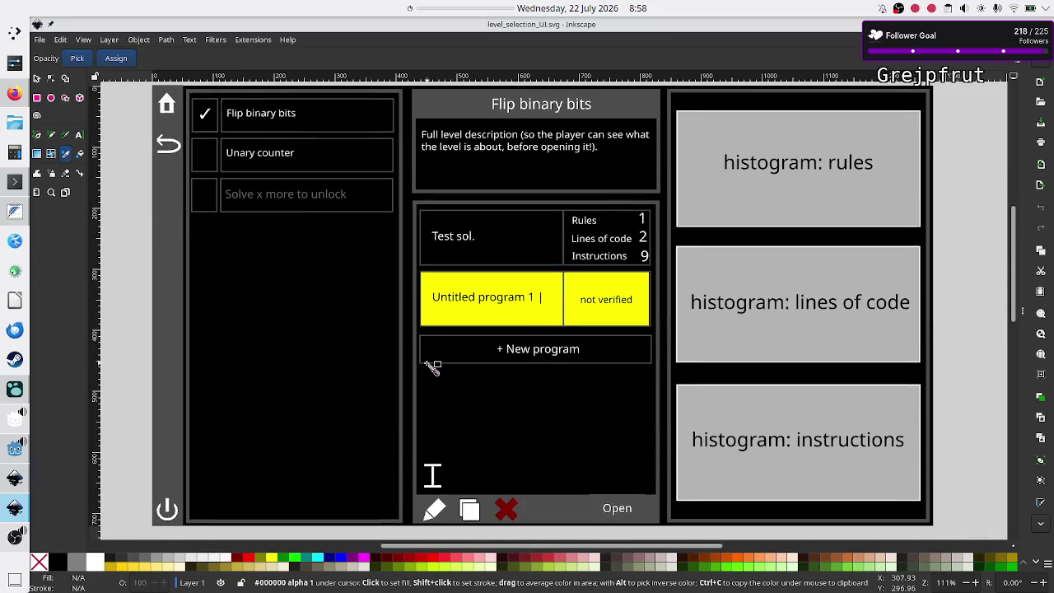
scroll(433, 366, "up", 1)
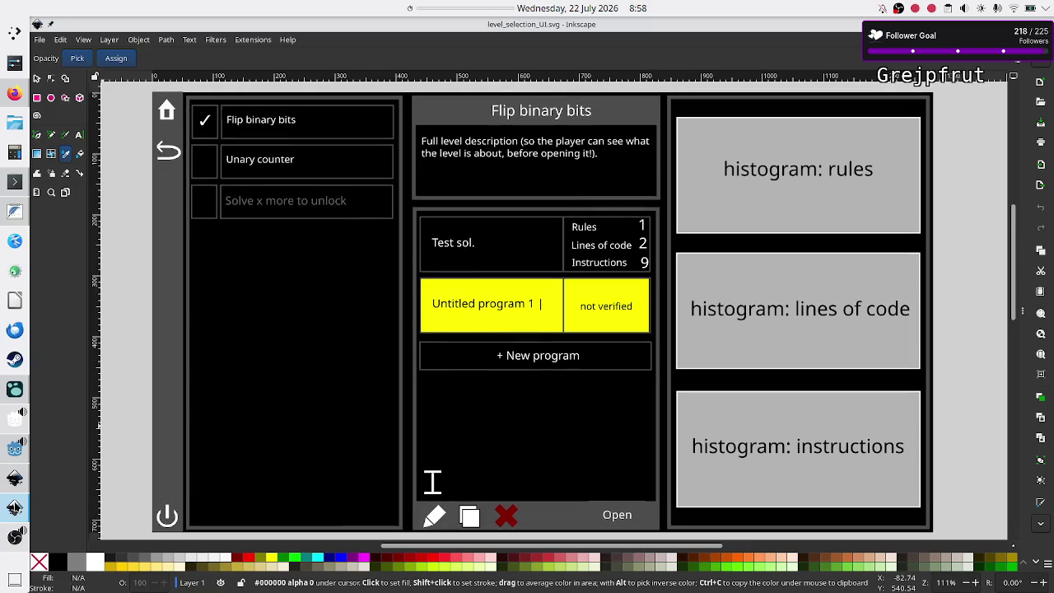
left_click(13, 450)
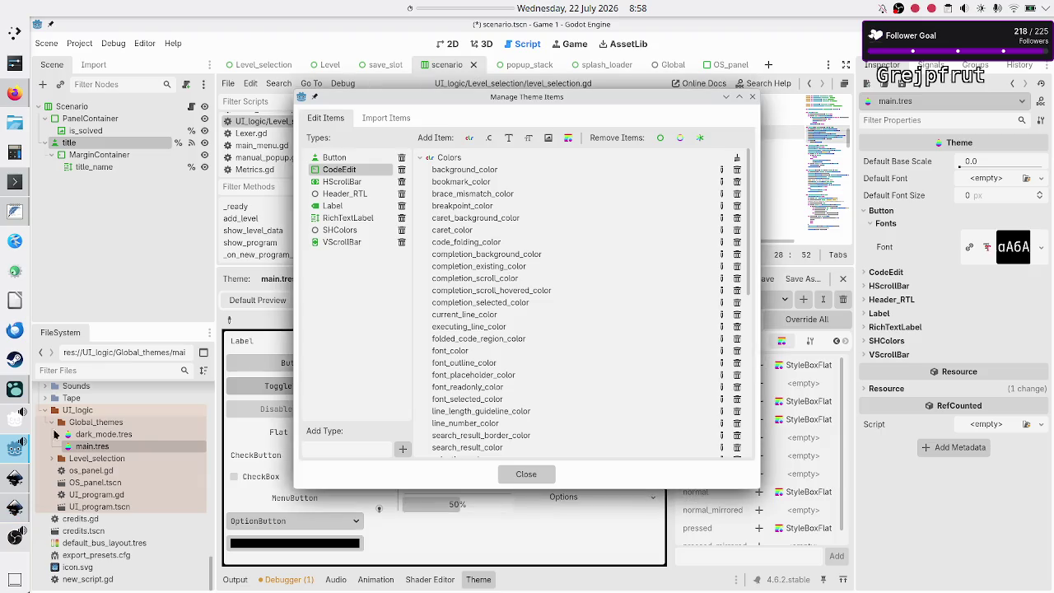
- Close Manage Theme Items, view Button icons, and compare dark_mode.tres with main.tres before opening Logseq
left_click(753, 99)
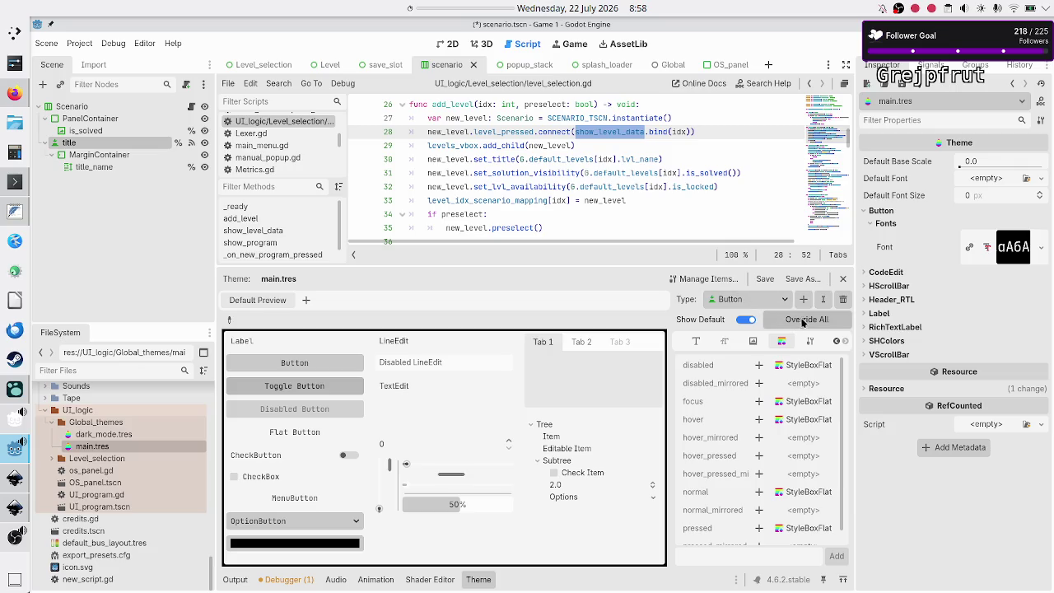
left_click(752, 341)
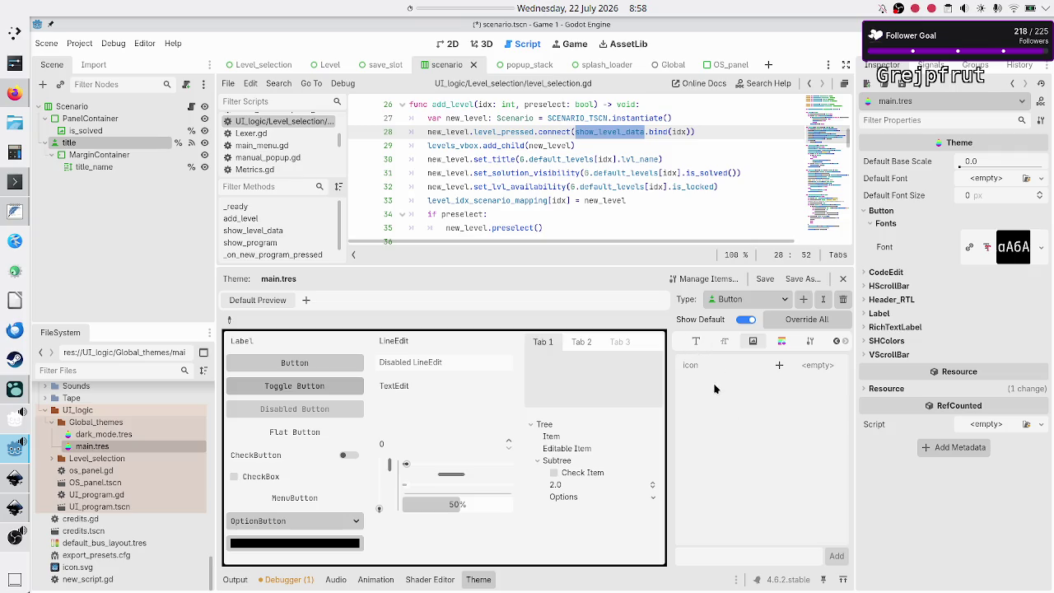
left_click(114, 432)
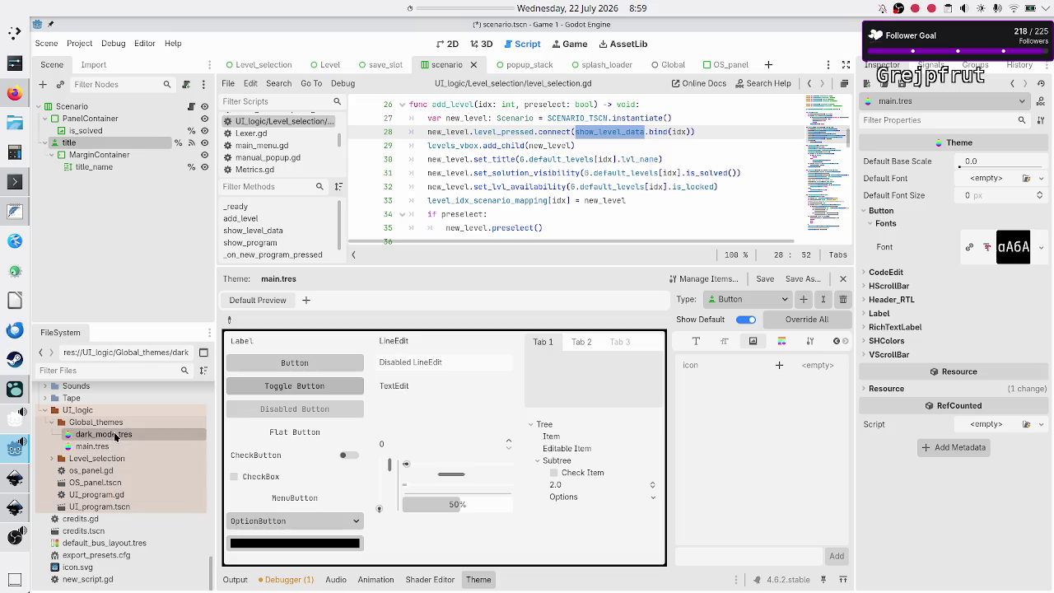
left_click(109, 447)
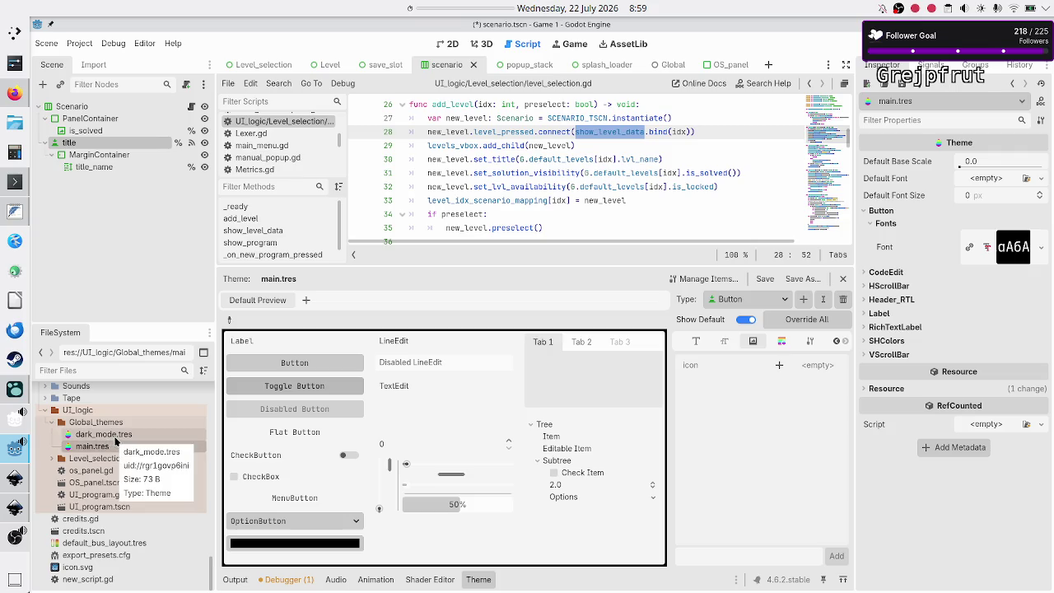
left_click(115, 441)
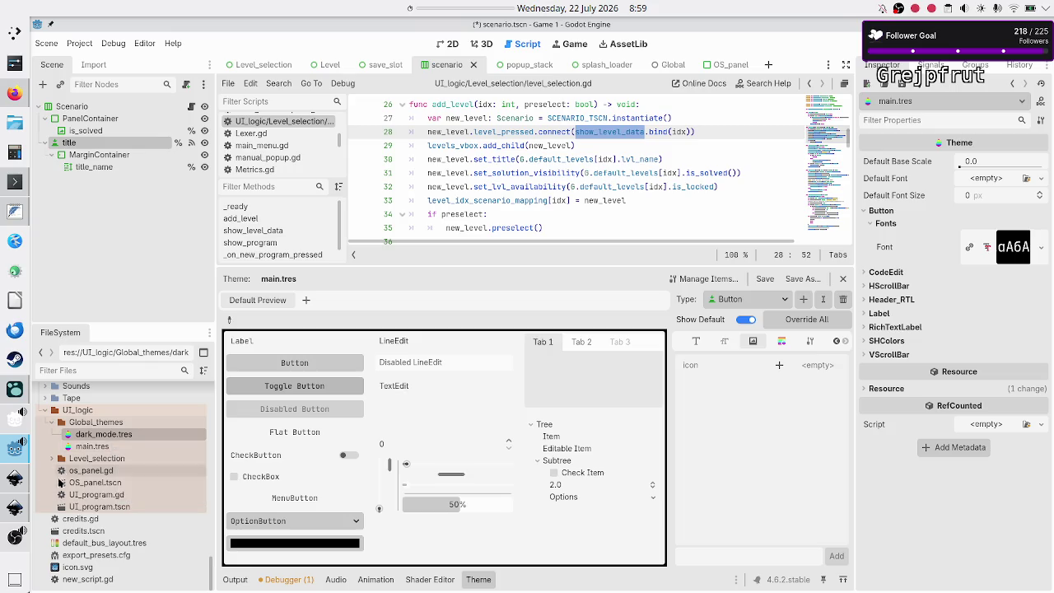
left_click(10, 389)
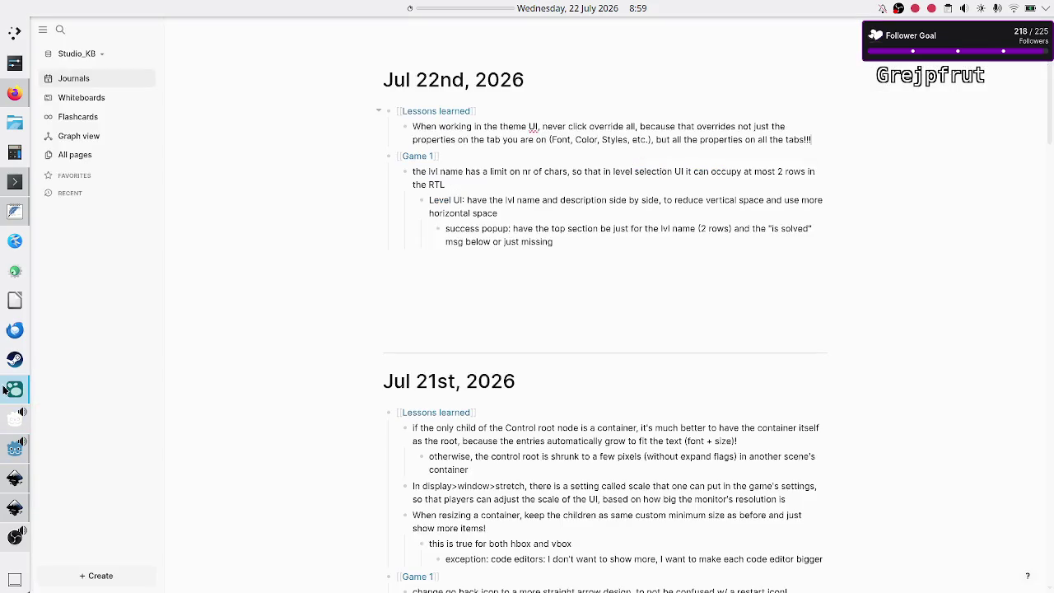
- Open the Lessons learned page and scroll through its Jul 22nd, Jul 21st and Jun 8th references
left_click_drag(516, 140, 416, 129)
left_click(443, 111)
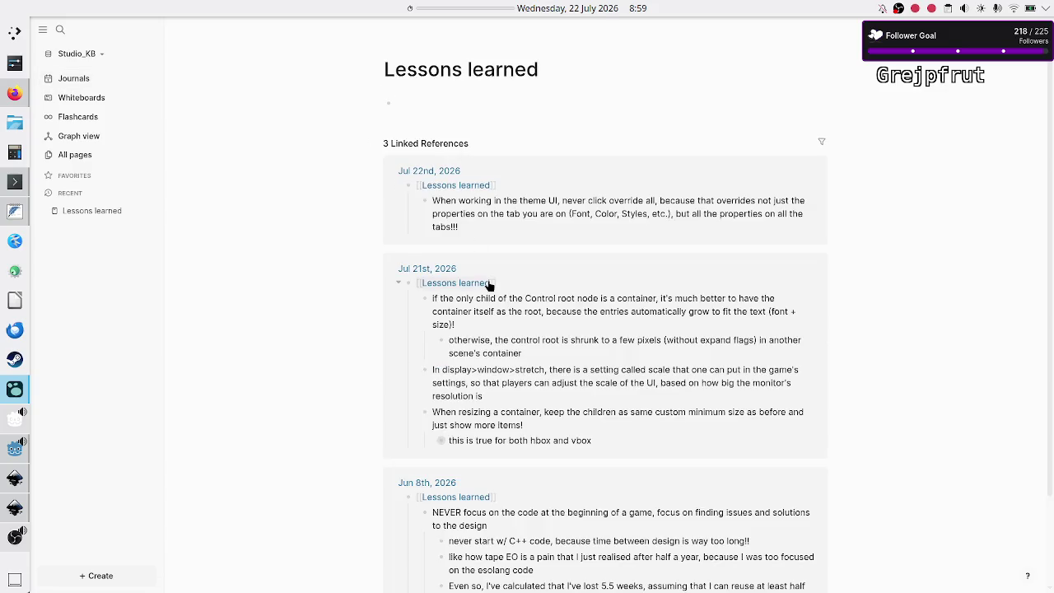
scroll(498, 296, "down", 2)
scroll(506, 317, "up", 2)
scroll(551, 256, "down", 3)
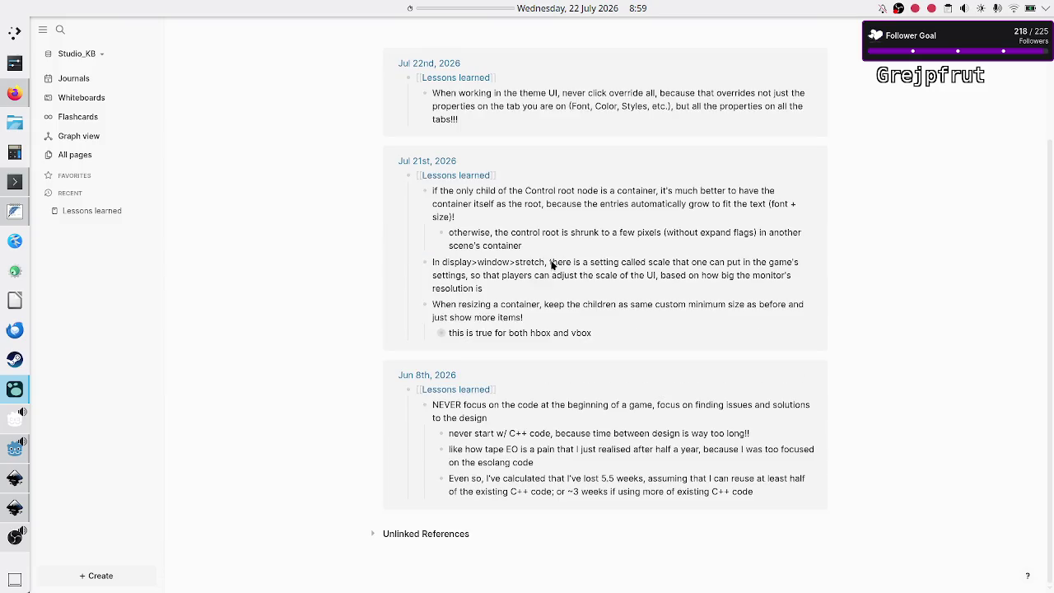
scroll(552, 263, "up", 3)
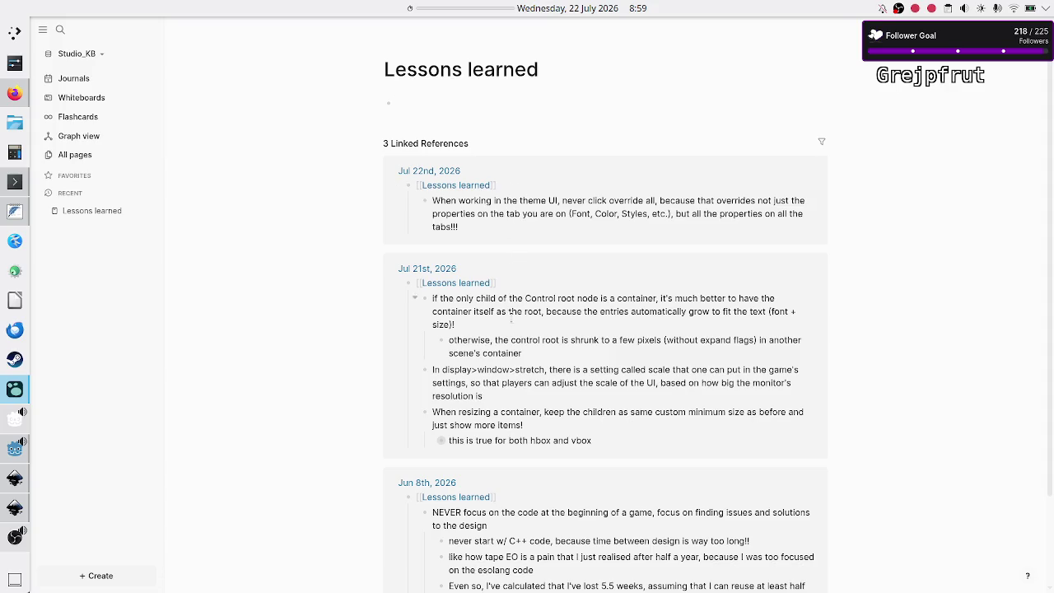
scroll(511, 307, "down", 3)
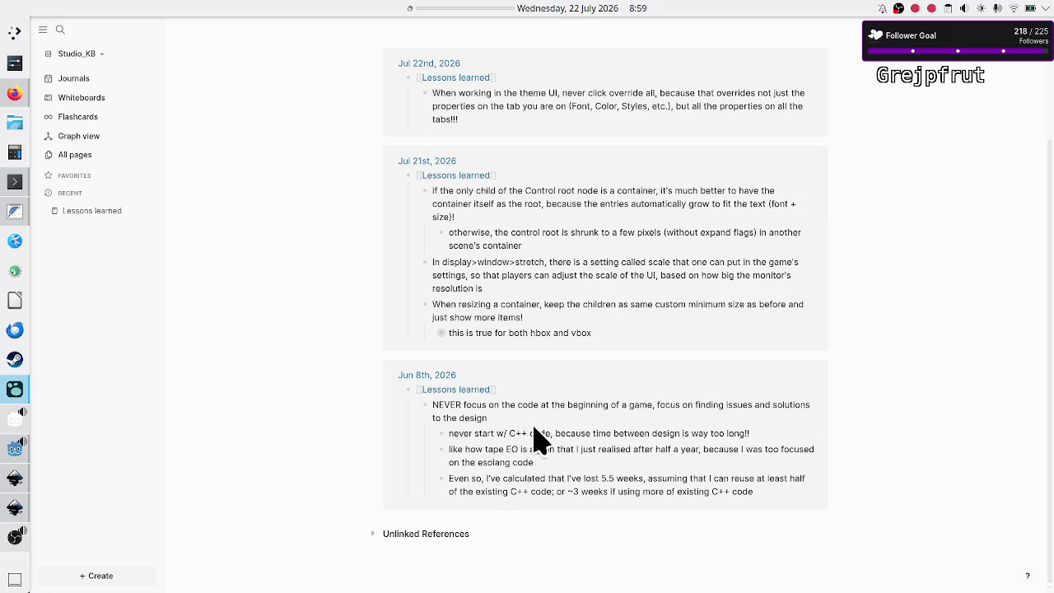
scroll(554, 357, "up", 2)
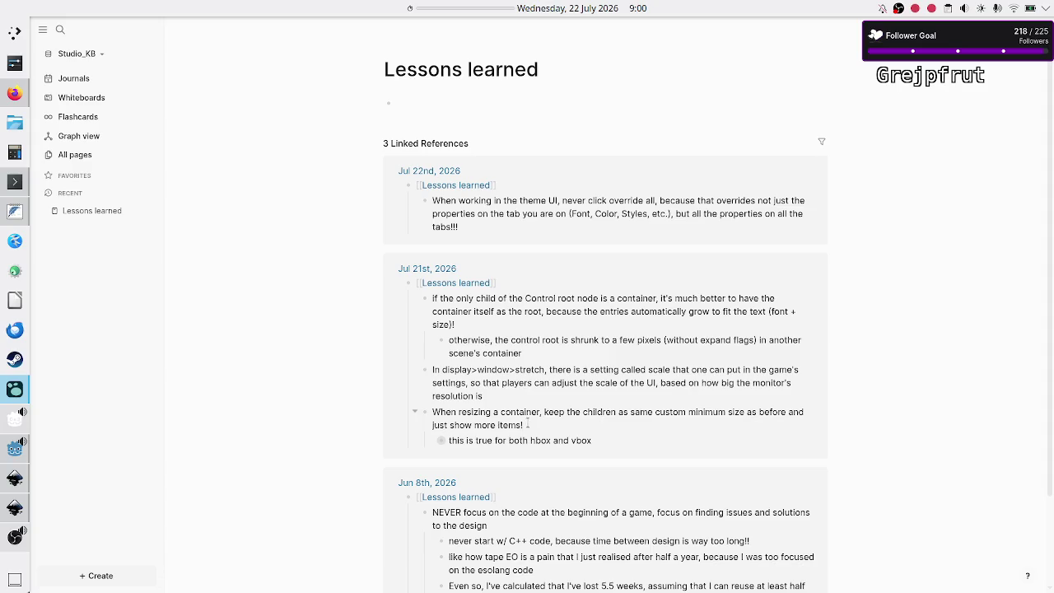
- Append '!' to the Jul 21st note so it reads 'this is true for both hbox and vbox!'
key("Return")
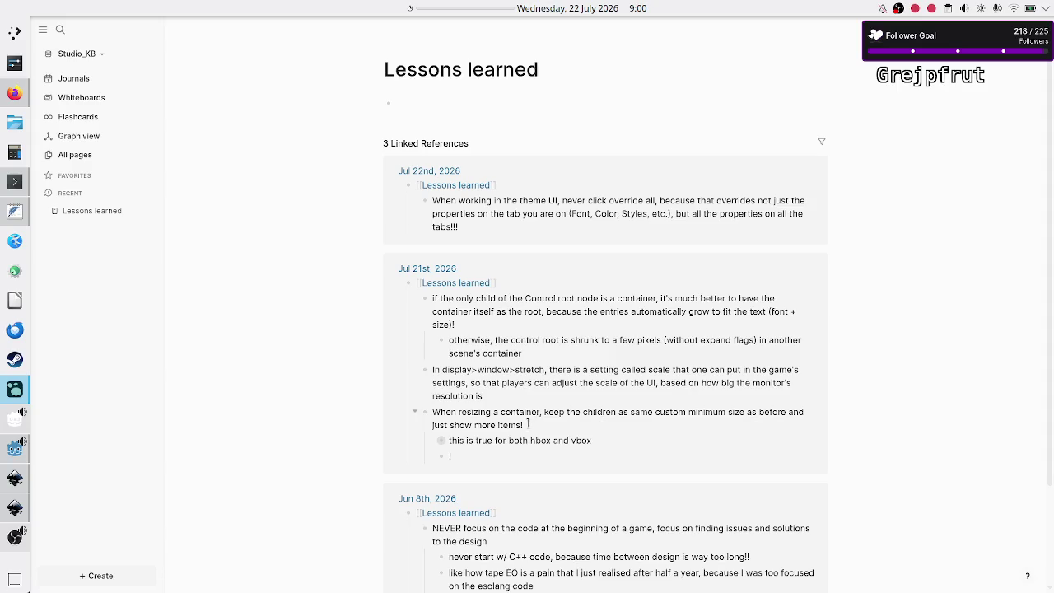
left_click_drag(523, 424, 433, 409)
left_click(508, 418)
key("BackSpace")
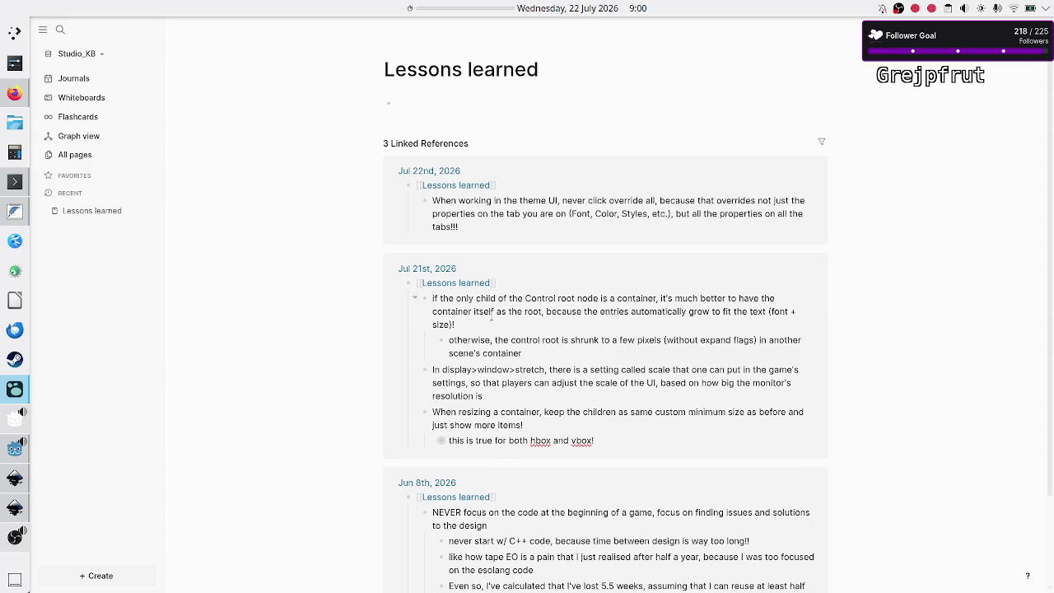
- Highlight 'click override all' and 'theme UI' in the lesson, then return to the Journals view
left_click_drag(577, 198, 661, 204)
left_click_drag(520, 201, 560, 200)
scroll(465, 318, "down", 2)
scroll(466, 318, "up", 2)
scroll(601, 248, "down", 1)
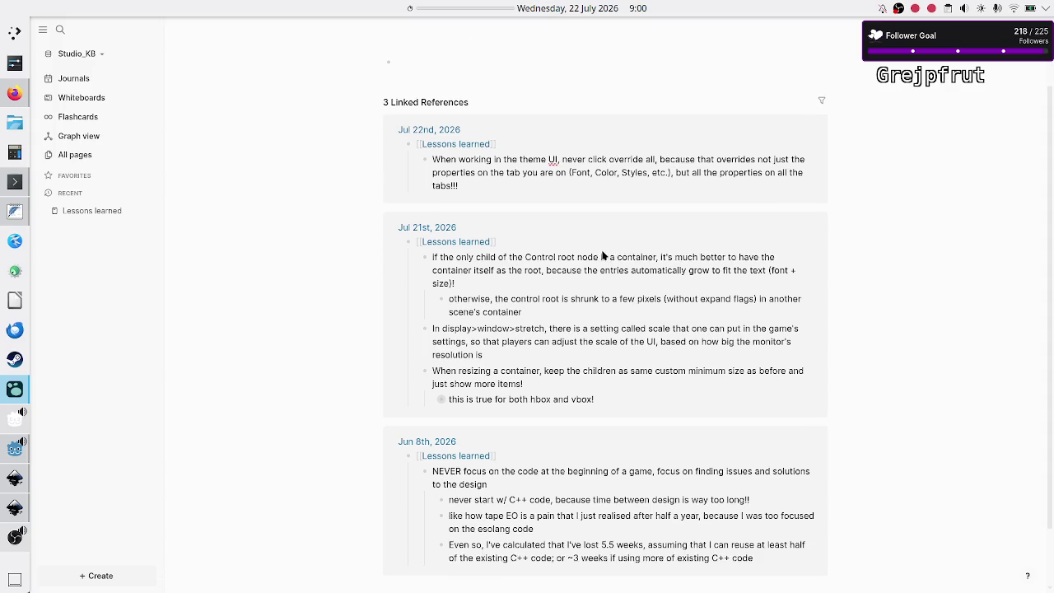
scroll(602, 256, "down", 2)
scroll(602, 256, "up", 3)
scroll(602, 255, "down", 3)
scroll(602, 256, "up", 3)
scroll(602, 255, "down", 3)
scroll(602, 255, "up", 3)
scroll(602, 255, "down", 3)
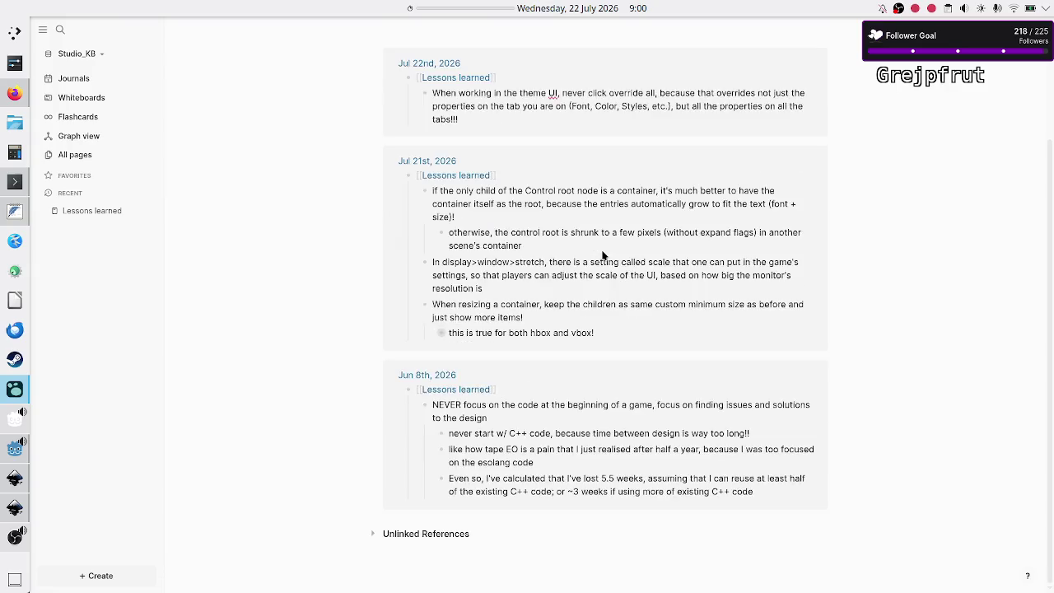
scroll(602, 255, "up", 3)
scroll(602, 255, "down", 3)
scroll(602, 256, "up", 3)
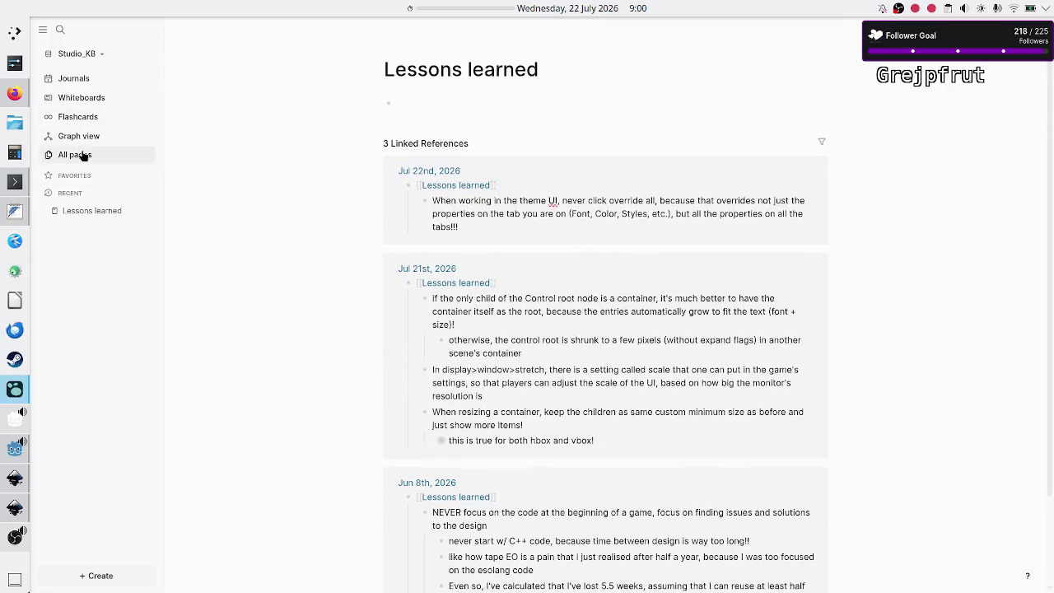
left_click(89, 78)
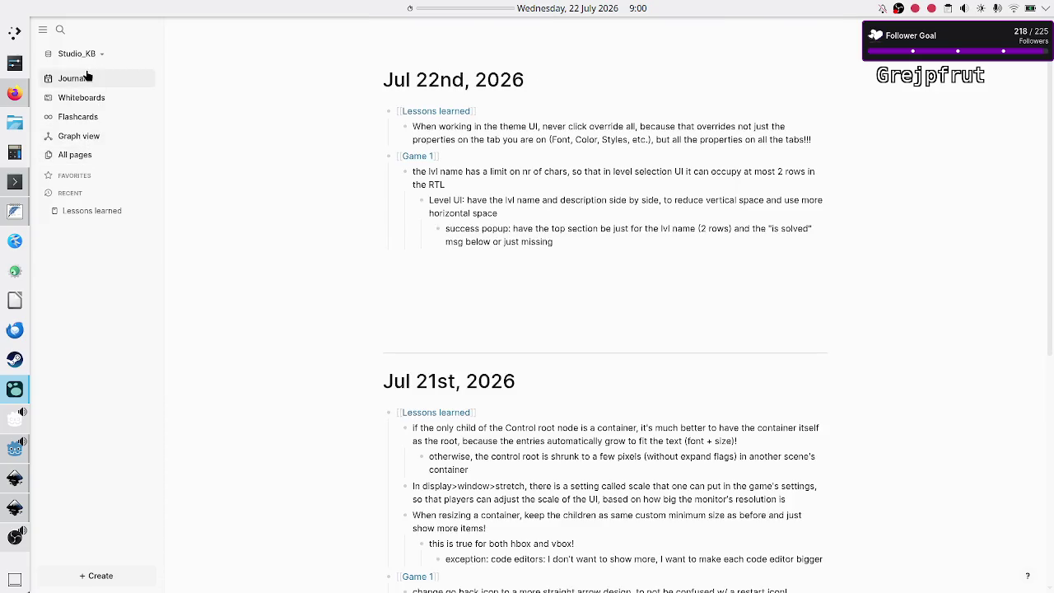
- Open the Game 1 page in Logseq and browse its 13 linked references, July back to June
left_click(417, 156)
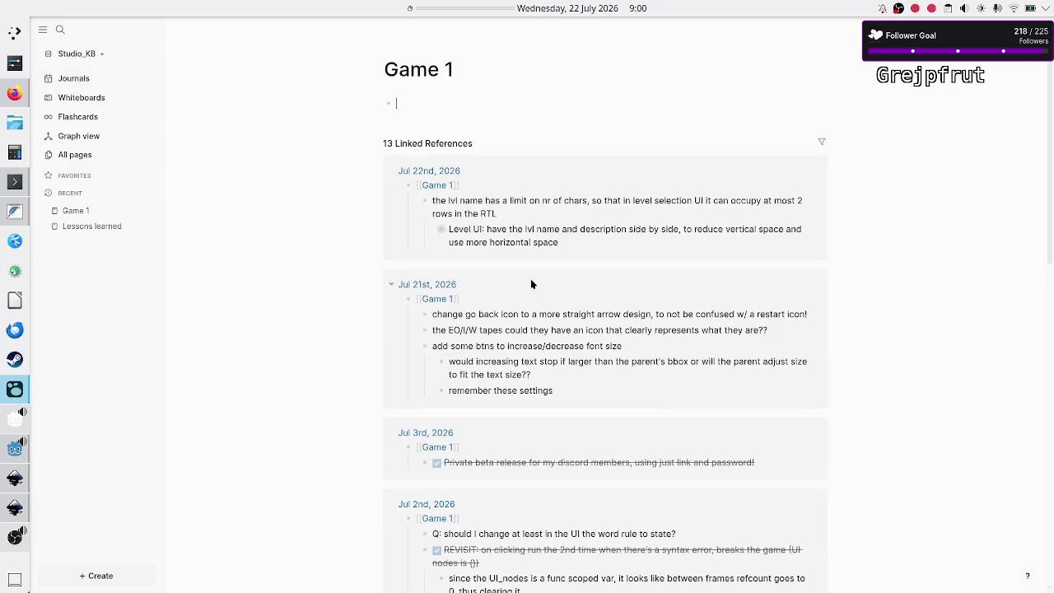
scroll(523, 286, "down", 20)
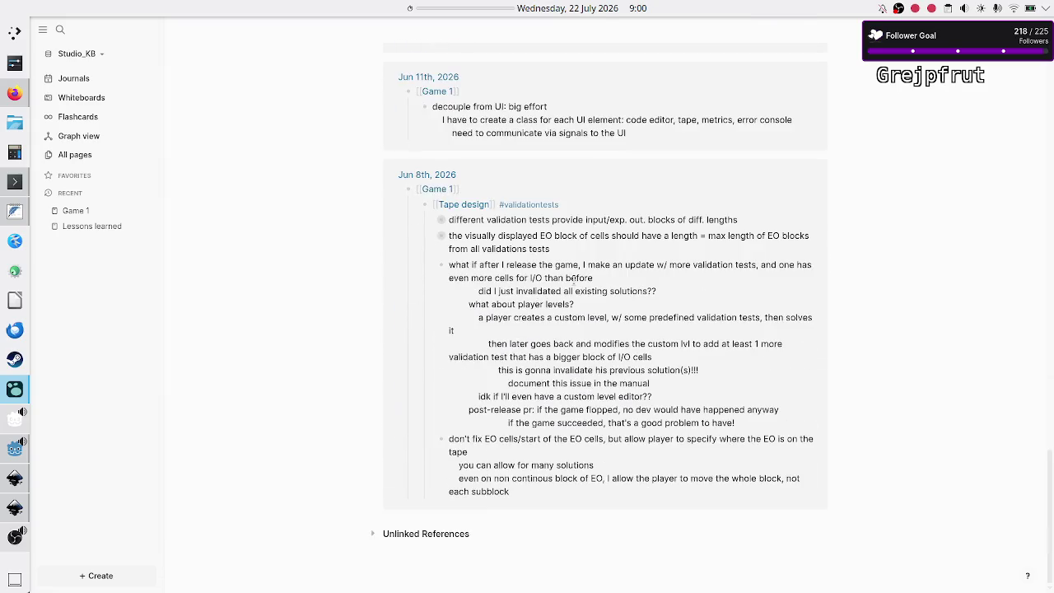
scroll(572, 281, "up", 7)
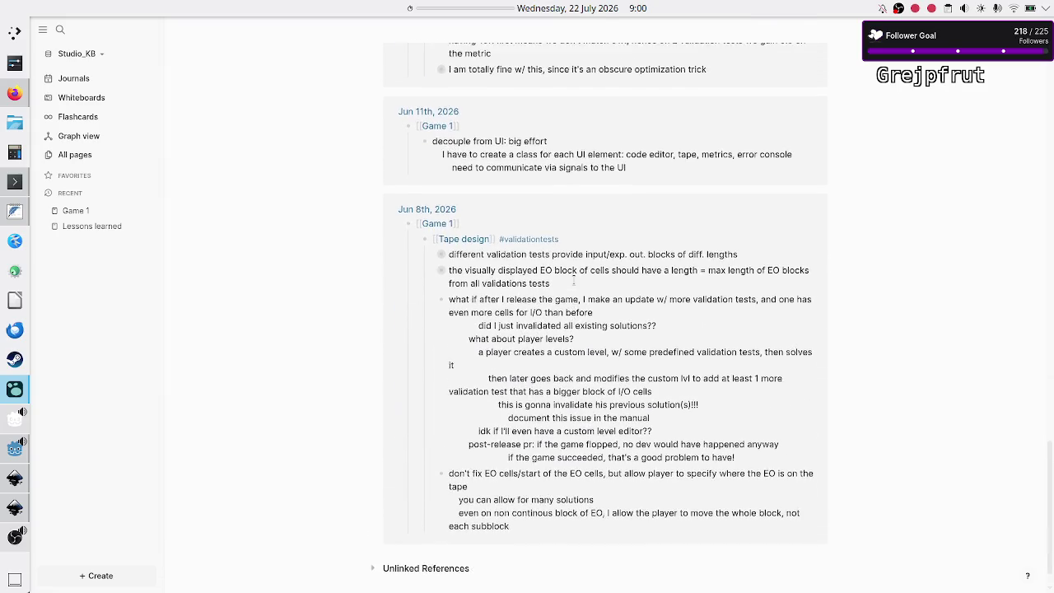
scroll(574, 280, "up", 12)
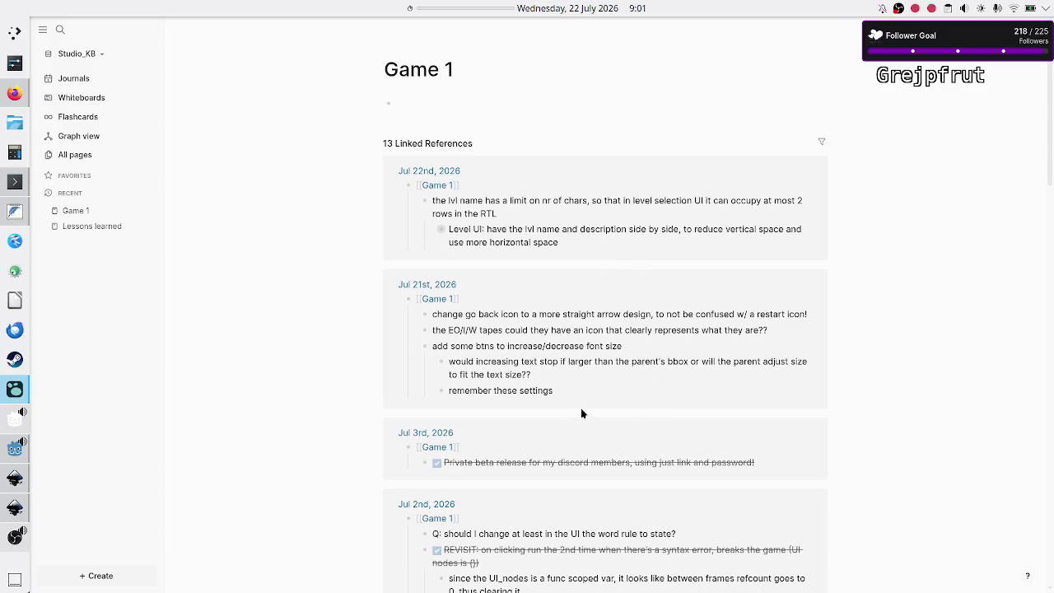
scroll(621, 375, "down", 8)
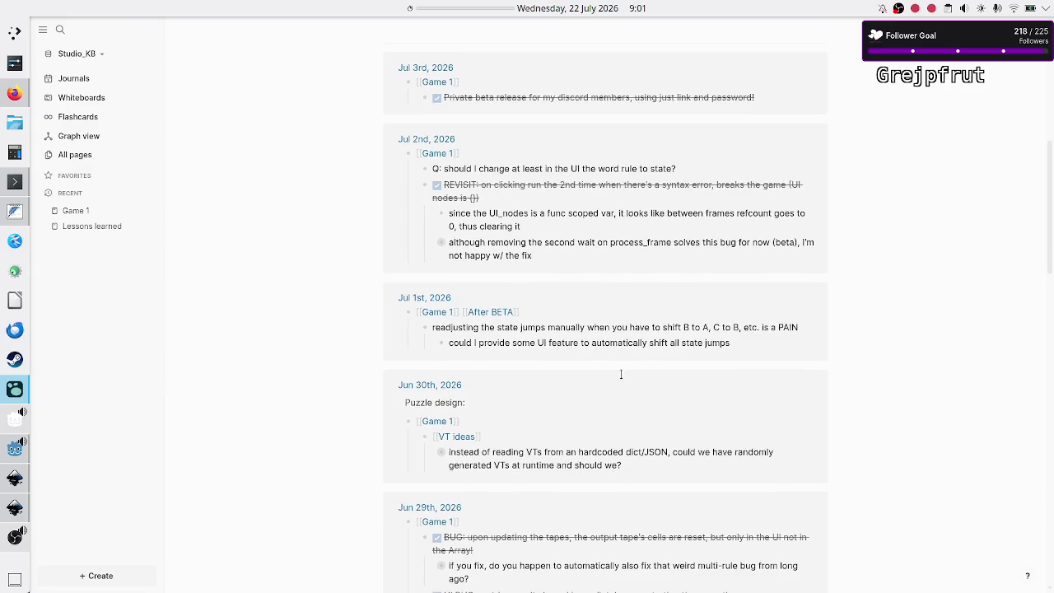
scroll(621, 375, "down", 6)
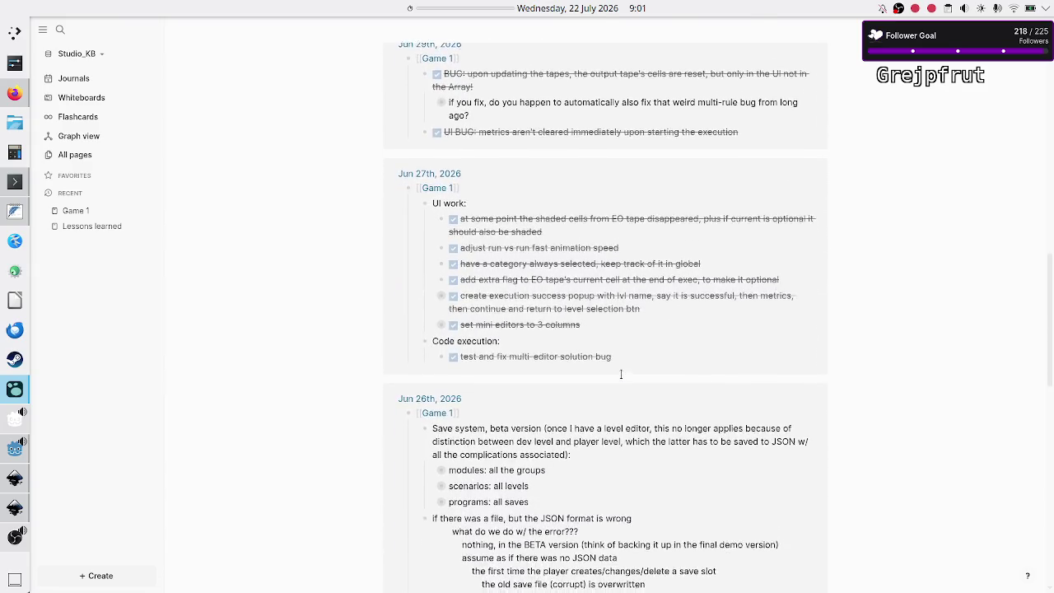
scroll(621, 374, "up", 15)
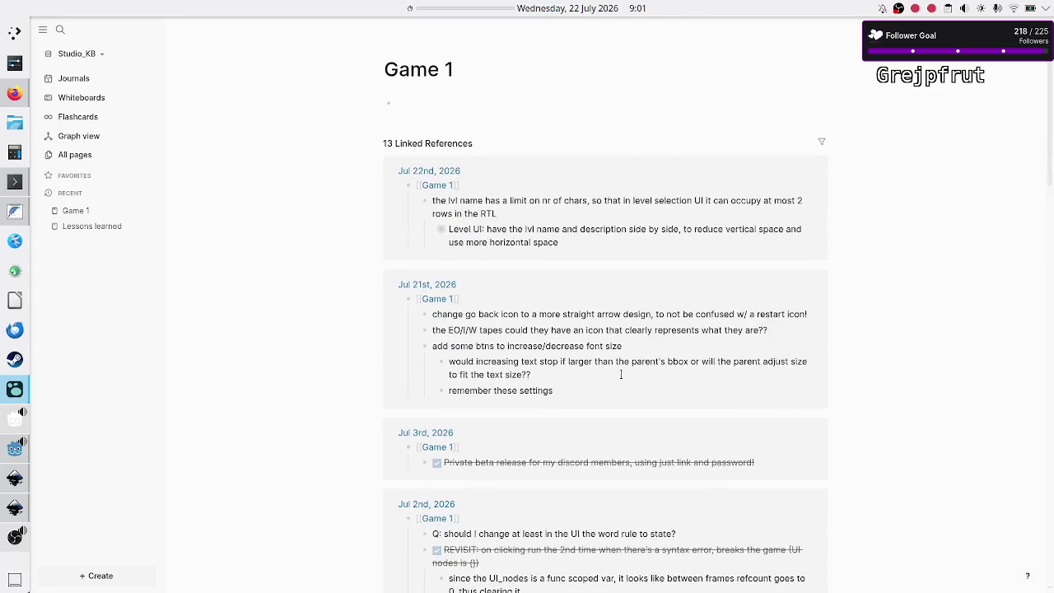